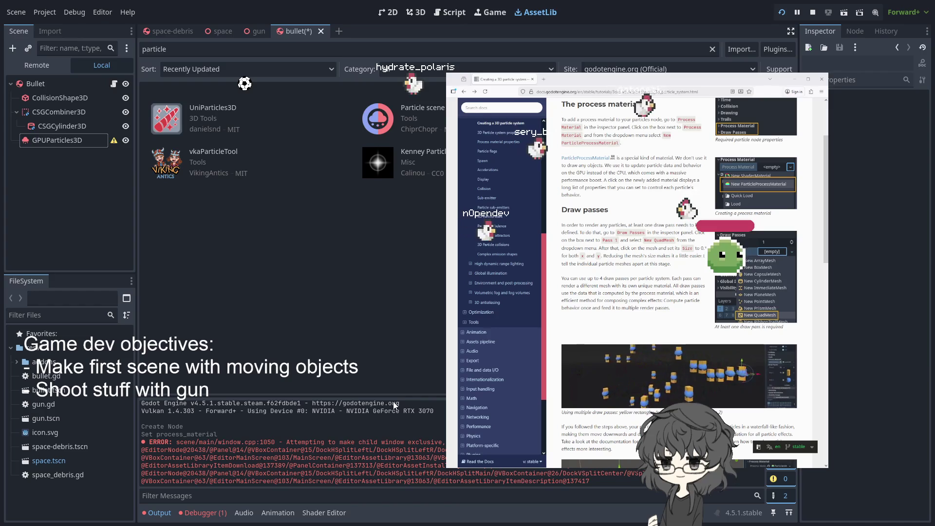
- Select the GPUParticles3D node and pick its empty Draw Pass 1 slot
left_click(61, 140)
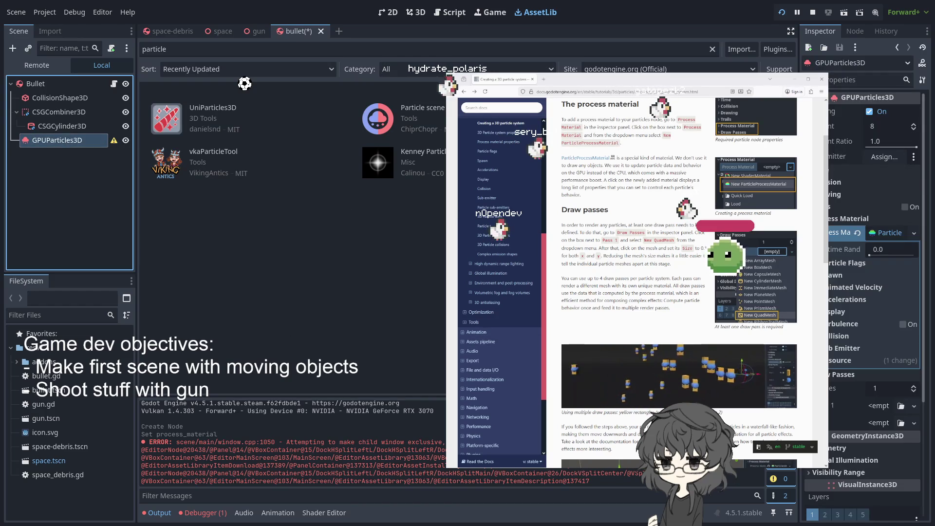
left_click(884, 406)
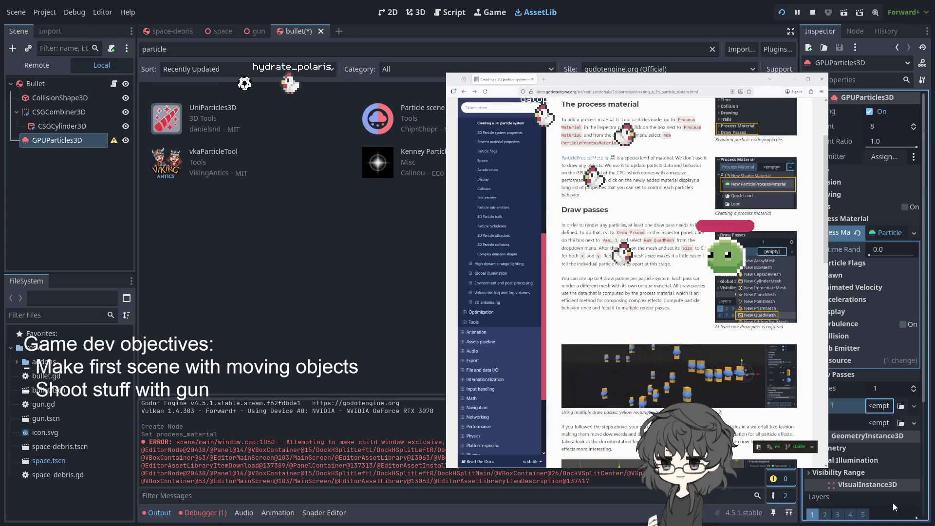
- Assign a new QuadMesh to Draw Pass 1 and expand its properties to inspect the preview
left_click(884, 501)
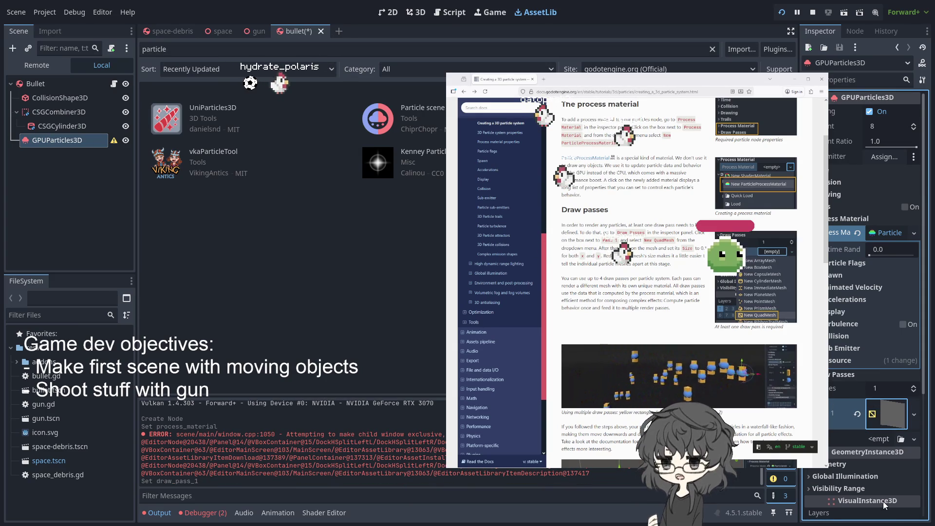
left_click(891, 416)
scroll(872, 411, "down", 5)
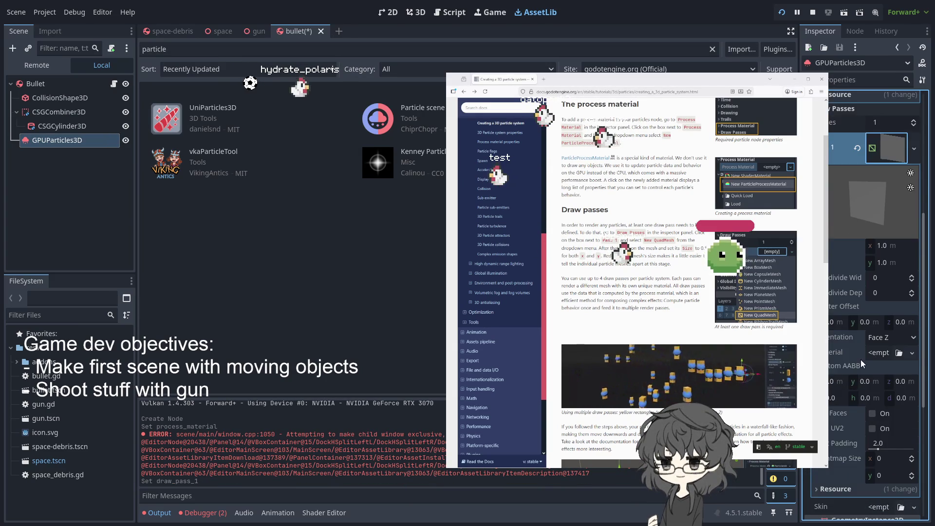
scroll(855, 288, "down", 3)
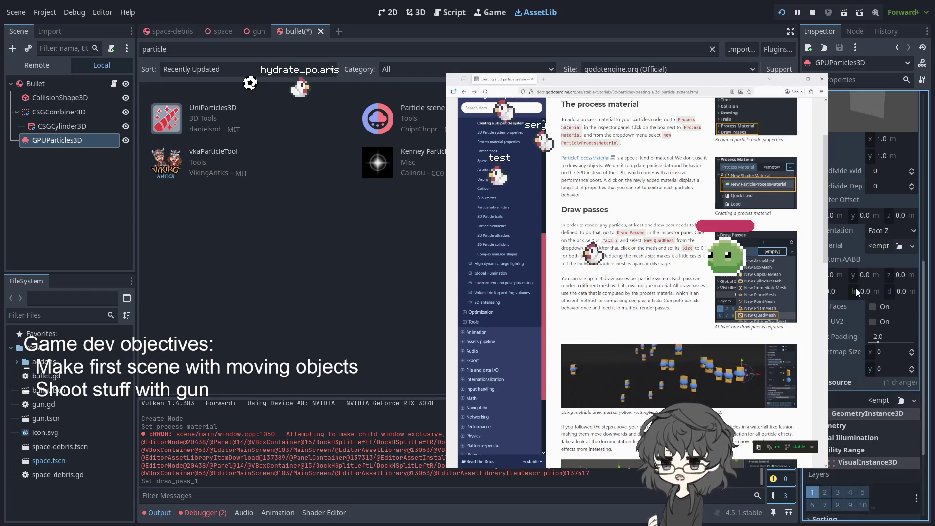
scroll(840, 364, "up", 3)
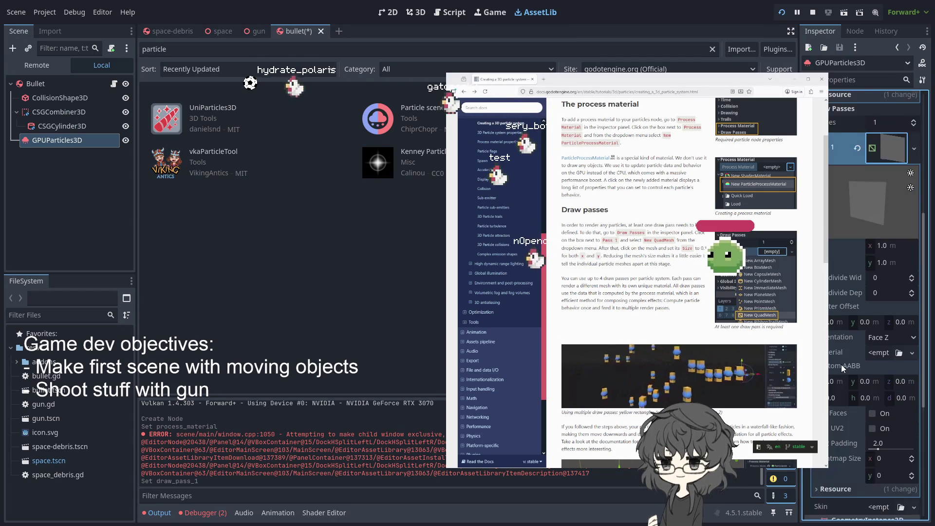
left_click_drag(855, 205, 866, 204)
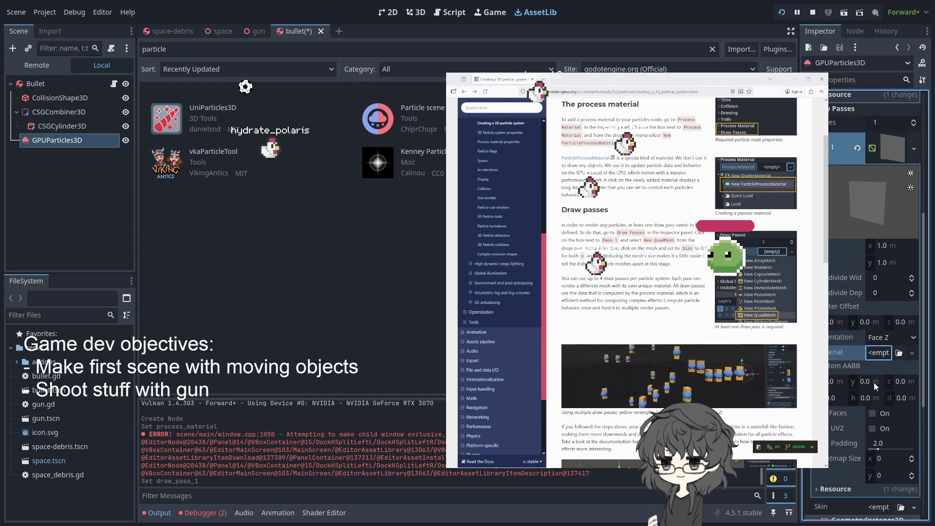
- Assign a new StandardMaterial3D to the QuadMesh's Material slot
left_click(884, 352)
left_click(884, 365)
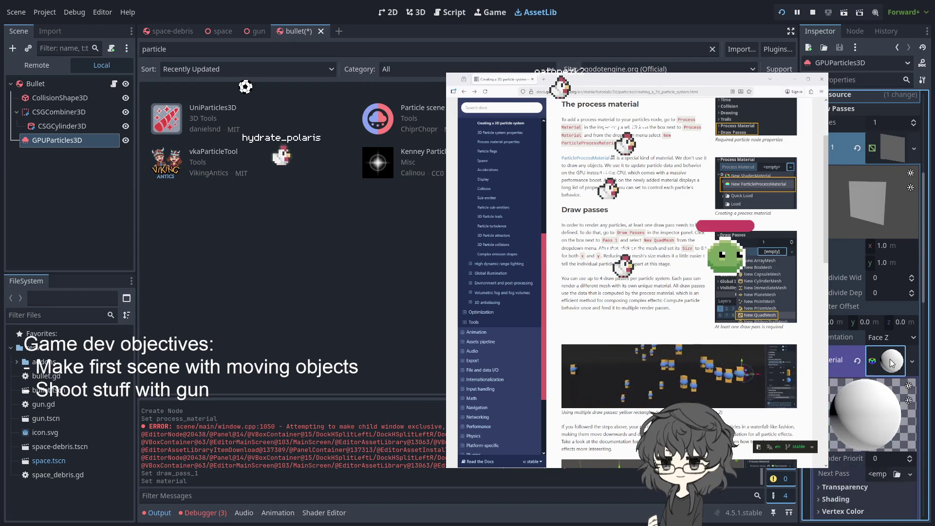
scroll(867, 370, "down", 3)
scroll(857, 340, "down", 3)
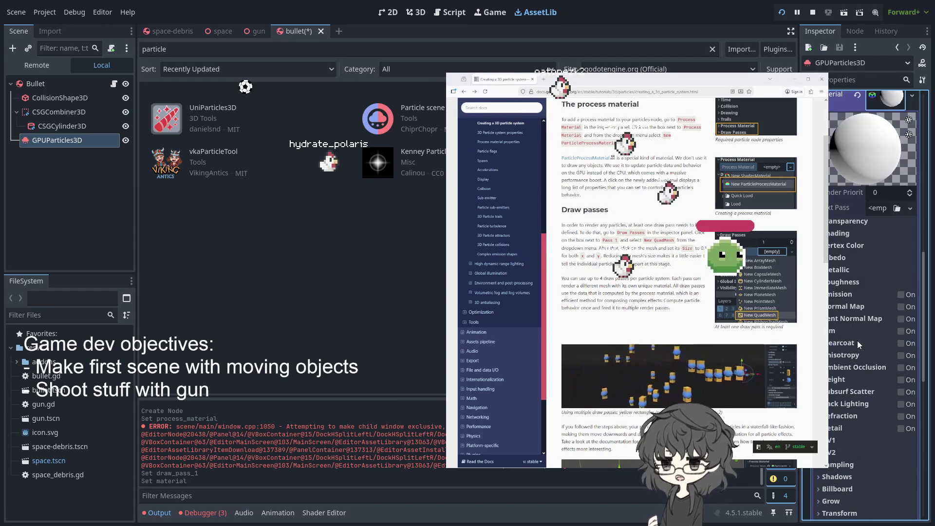
scroll(851, 257, "down", 2)
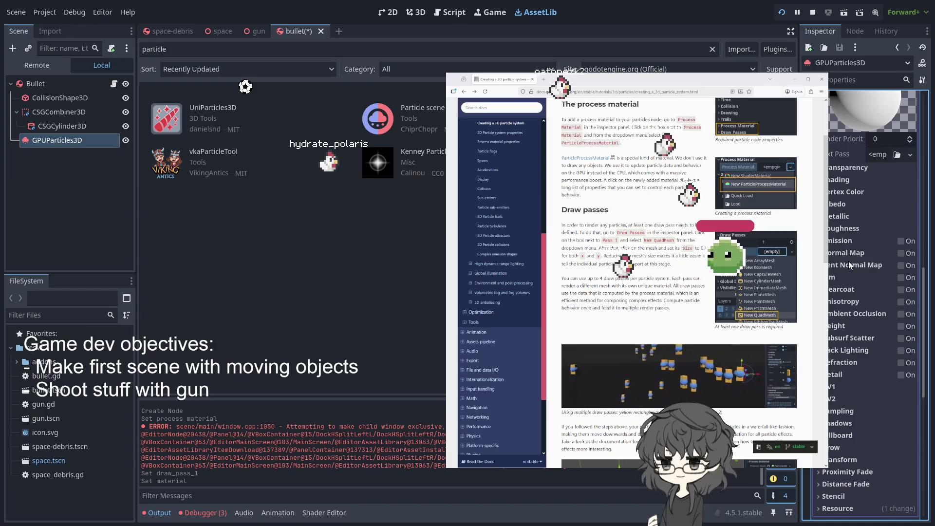
scroll(876, 448, "down", 2)
scroll(882, 443, "up", 5)
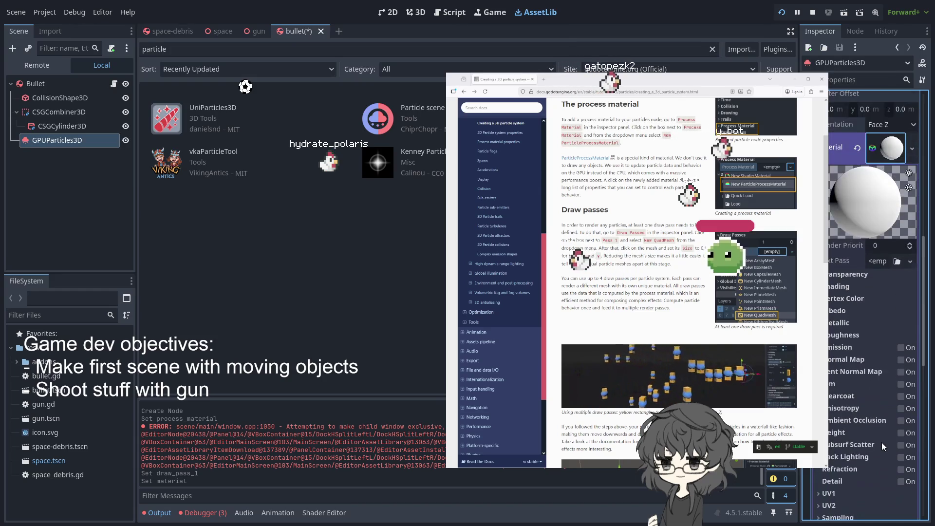
- Clear the quad's material by mistake and restore it with Ctrl+Z
left_click(880, 261)
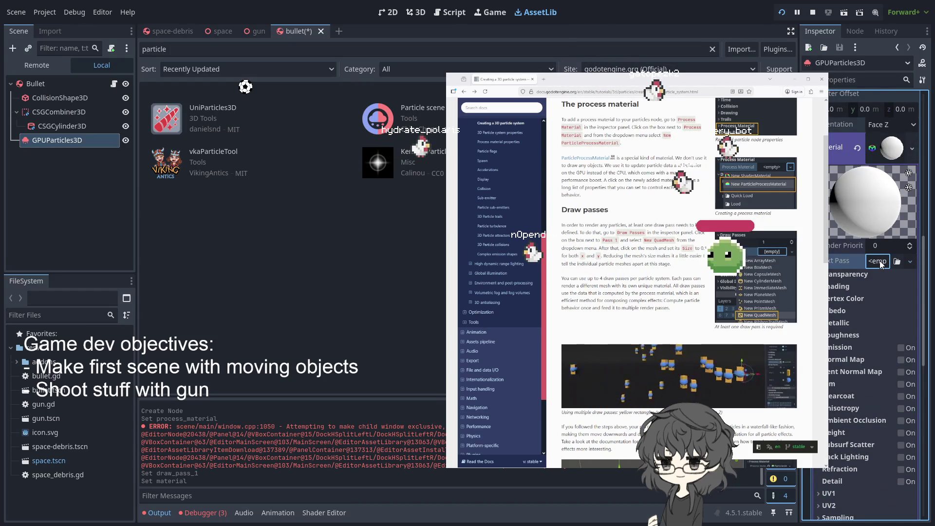
scroll(877, 258, "up", 3)
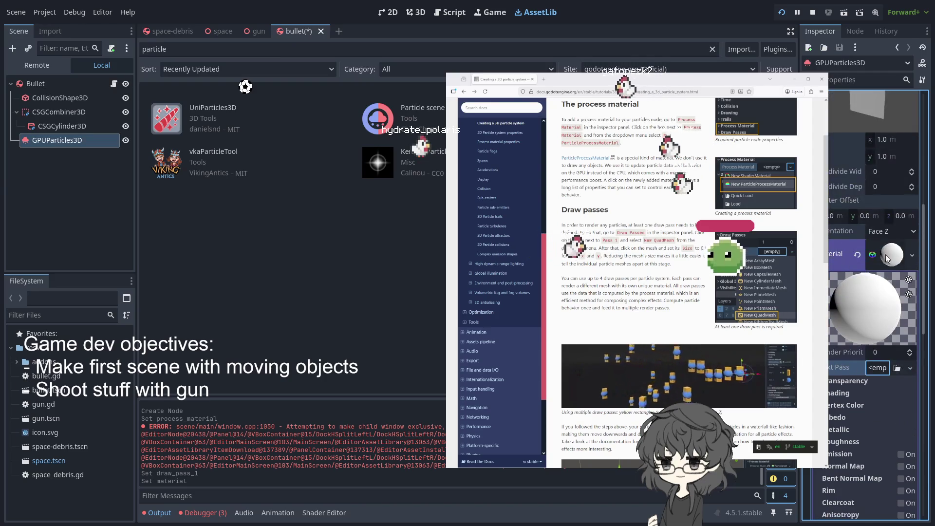
right_click(857, 254)
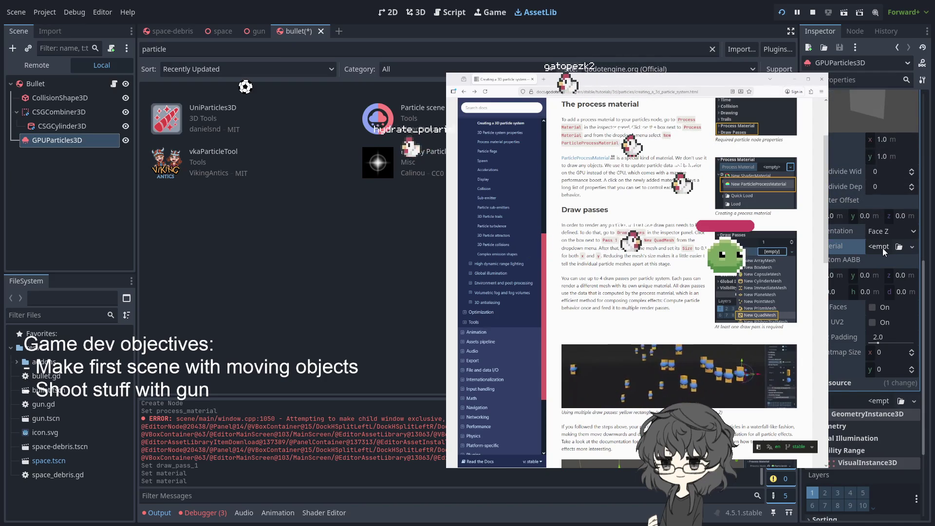
left_click(880, 244)
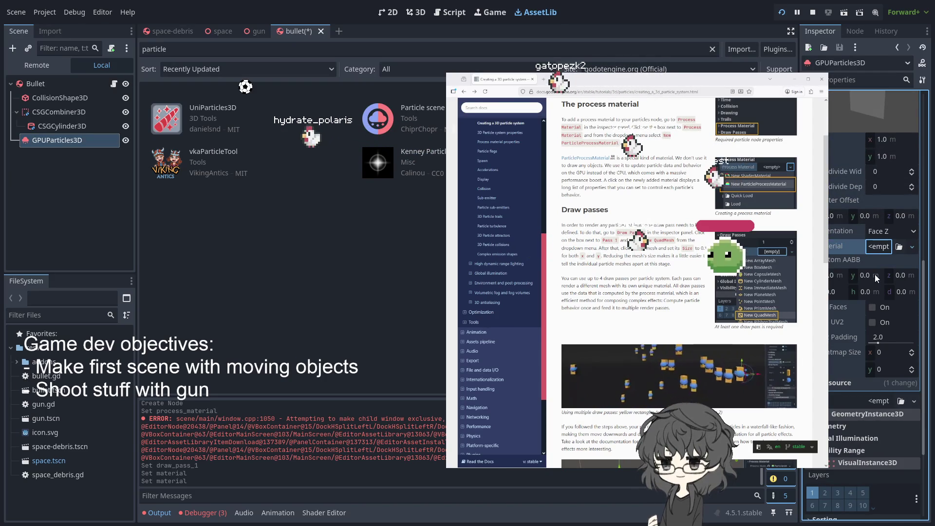
key("ctrl+z")
scroll(877, 273, "down", 3)
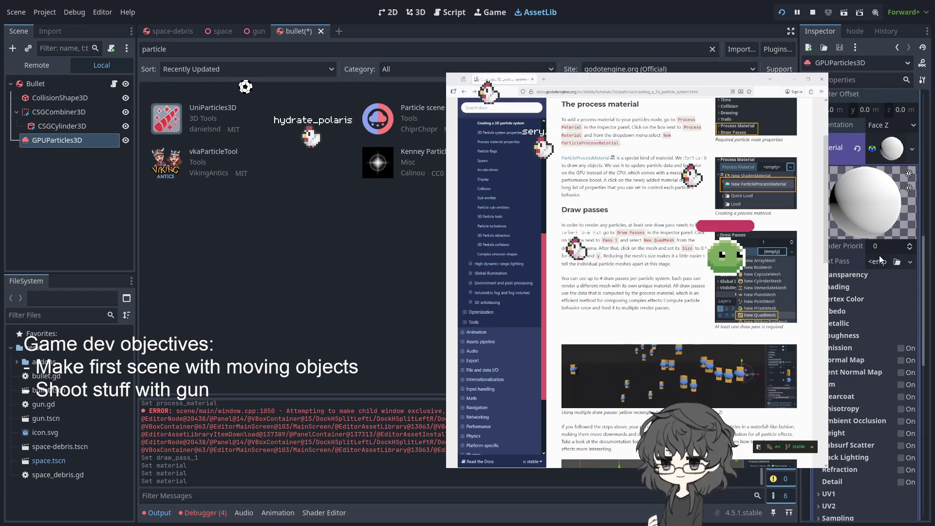
scroll(875, 299, "down", 6)
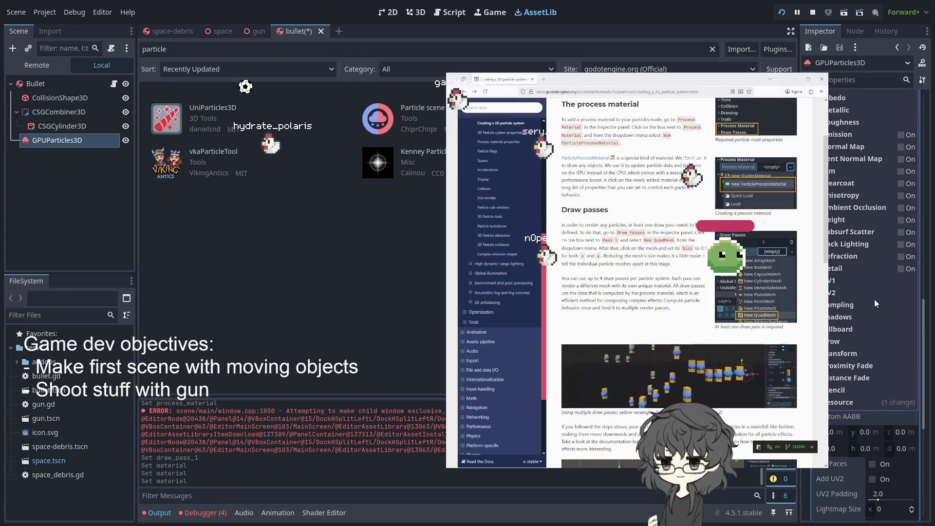
scroll(875, 299, "up", 6)
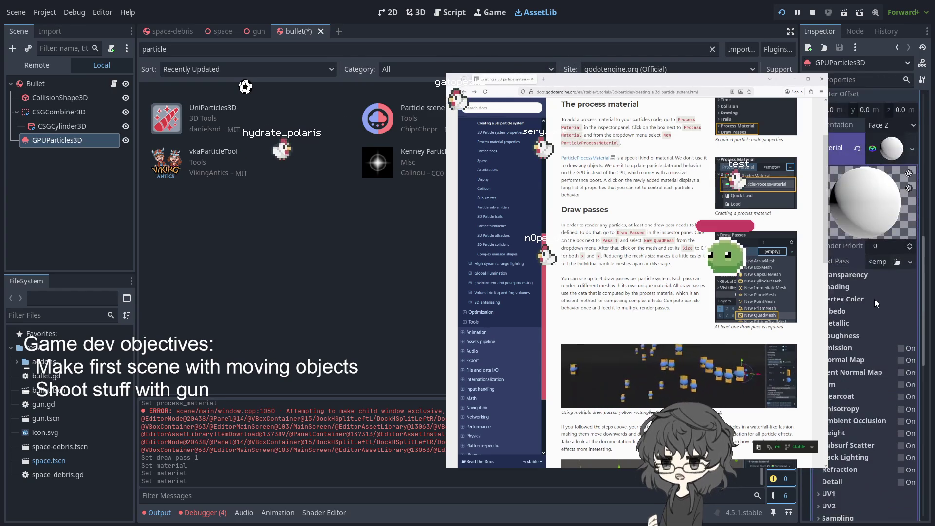
- Browse the new material's empty Next Pass, UV1 settings and resource details
left_click(882, 263)
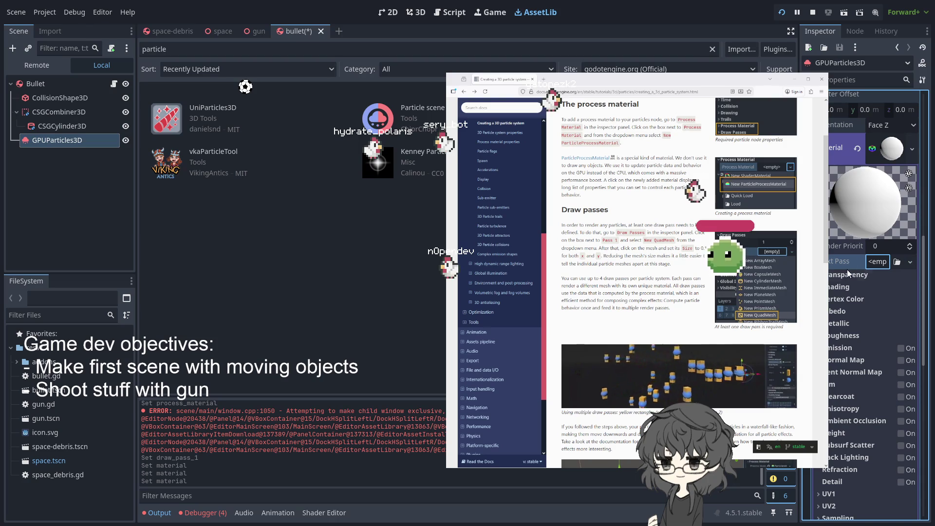
scroll(857, 253, "up", 4)
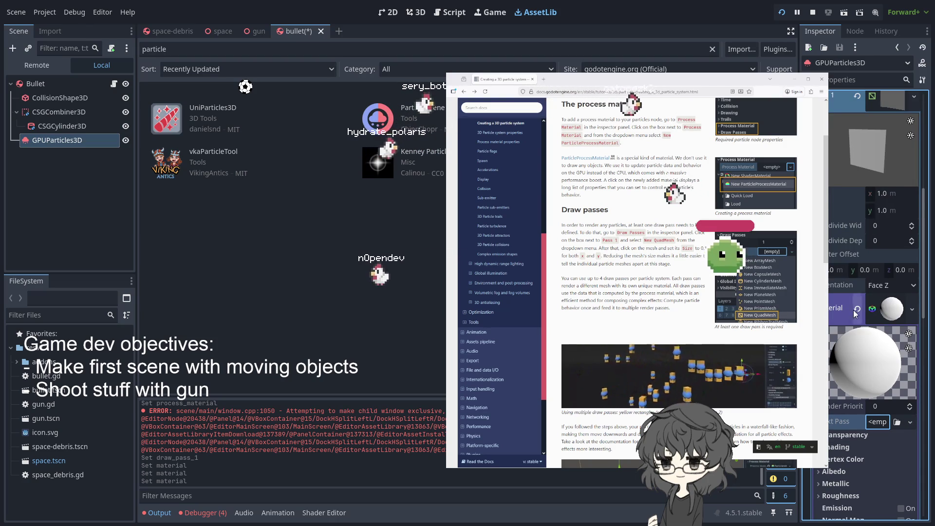
scroll(858, 312, "down", 7)
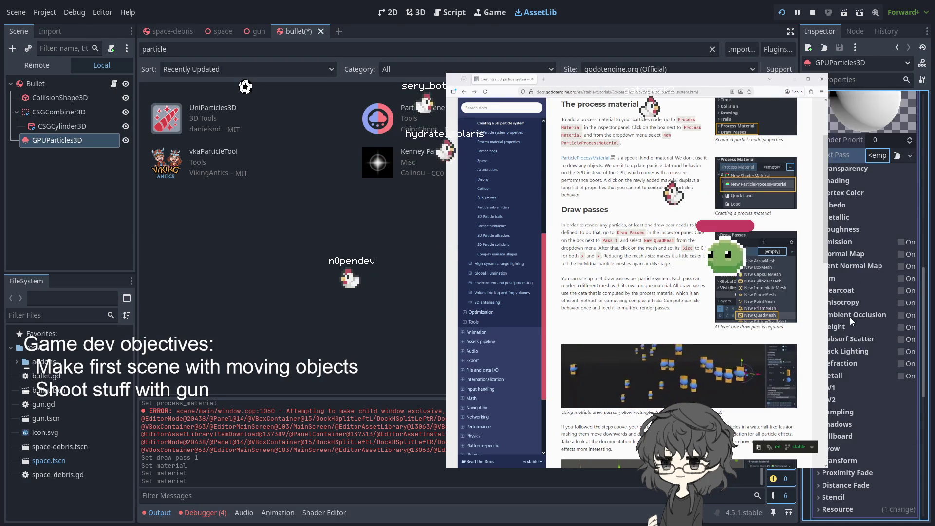
scroll(850, 317, "down", 3)
left_click(839, 281)
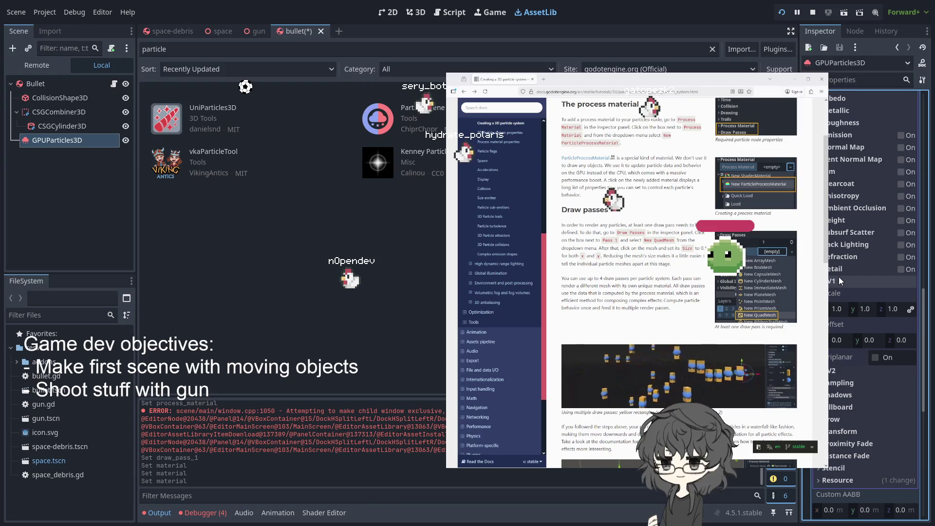
left_click(839, 280)
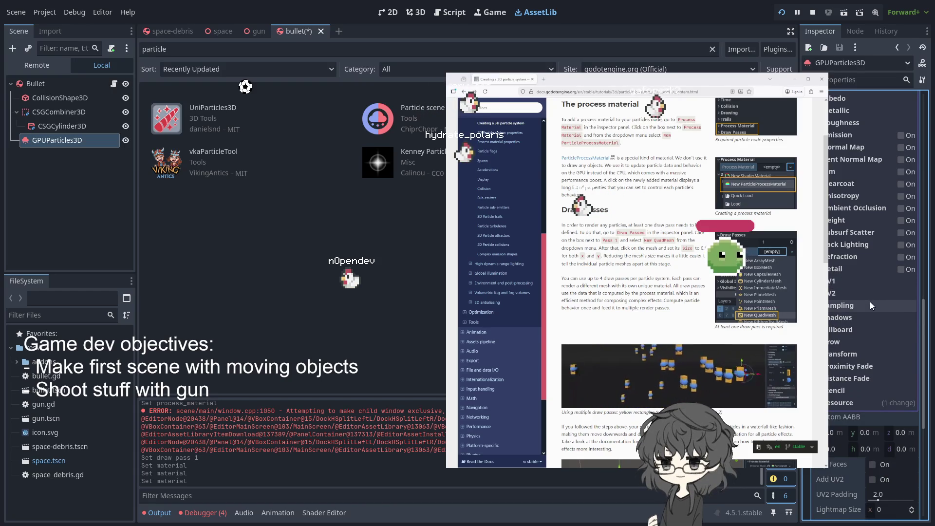
scroll(870, 303, "down", 4)
left_click(829, 385)
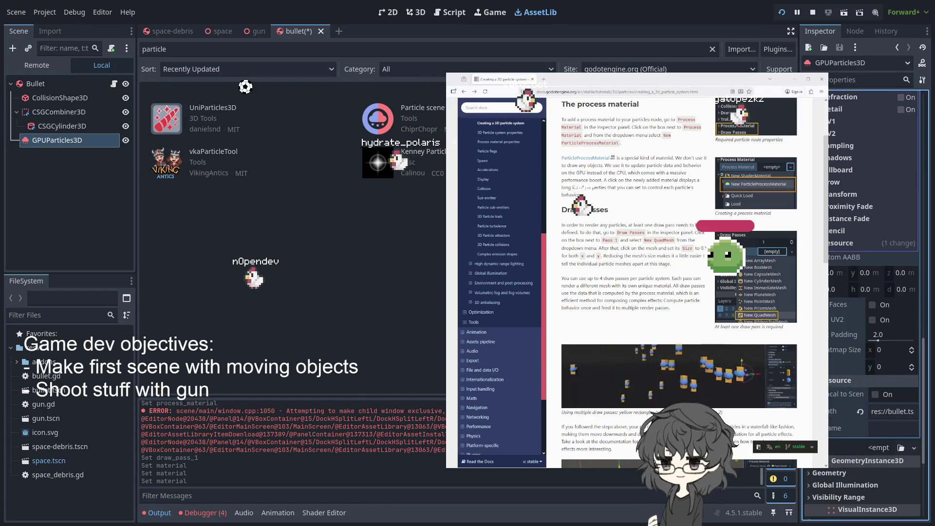
- Create a new Skin resource for the particles and view its details
left_click(906, 380)
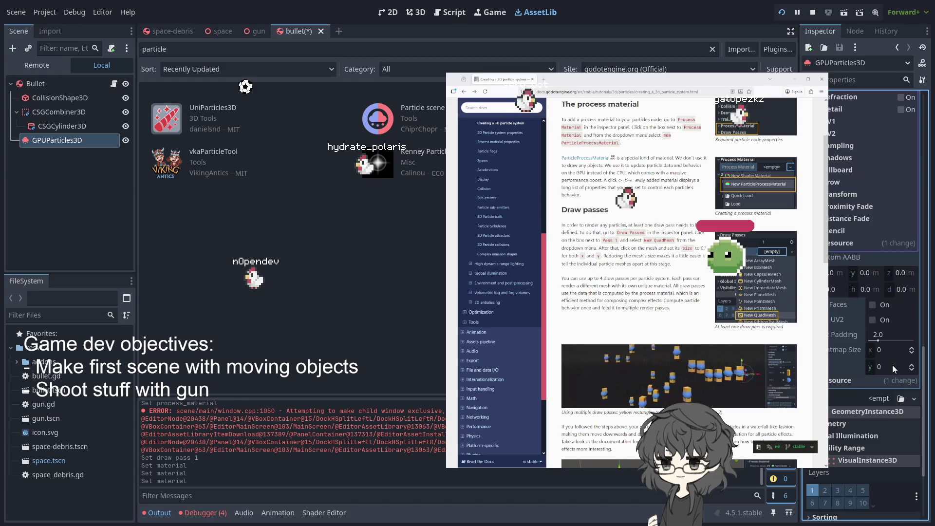
left_click(877, 398)
left_click(878, 425)
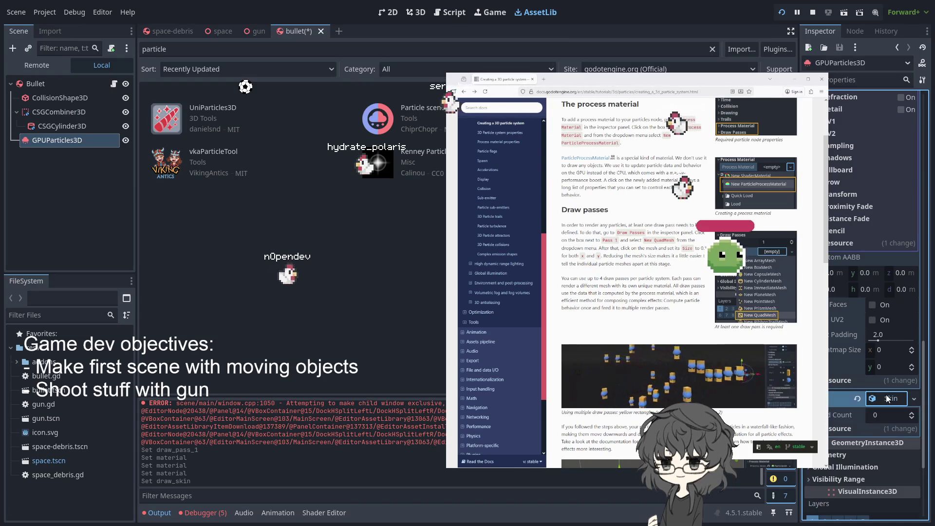
left_click(875, 428)
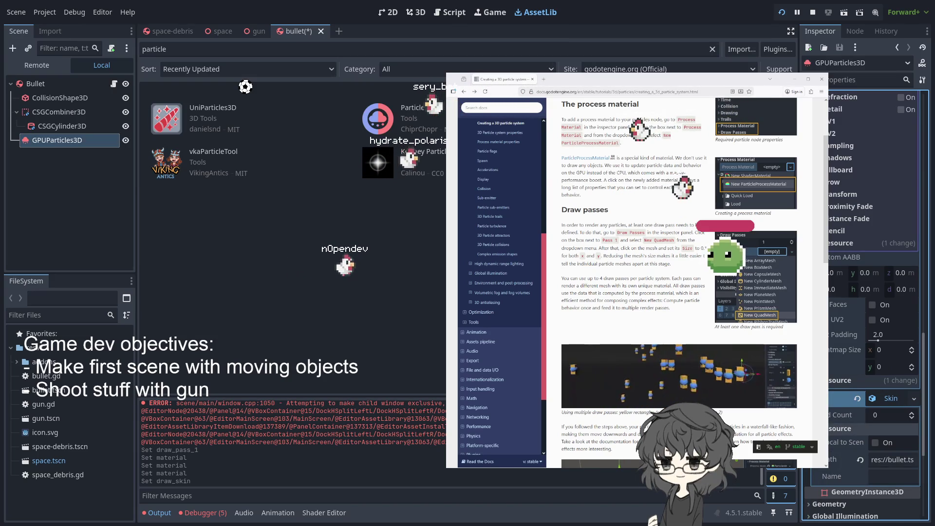
left_click(896, 399)
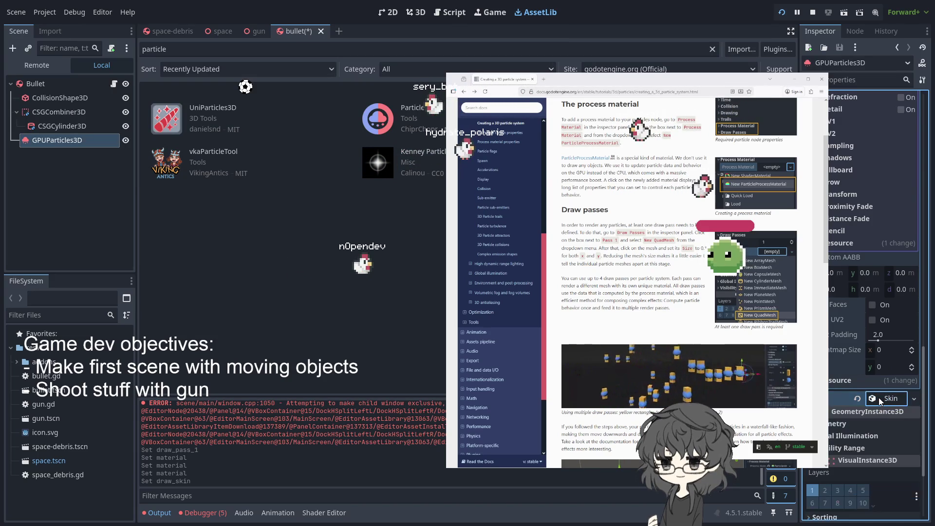
- Revert the Skin back to empty and look through the material properties
left_click(856, 398)
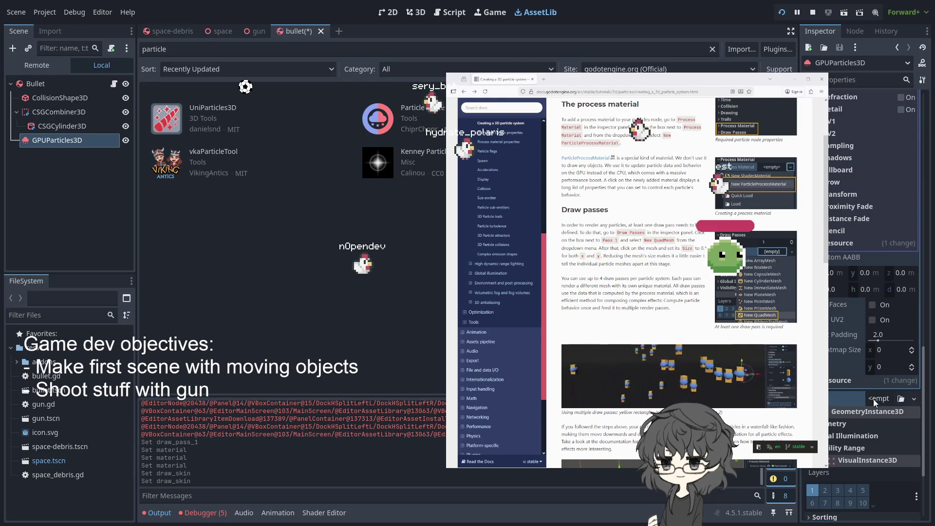
left_click(886, 399)
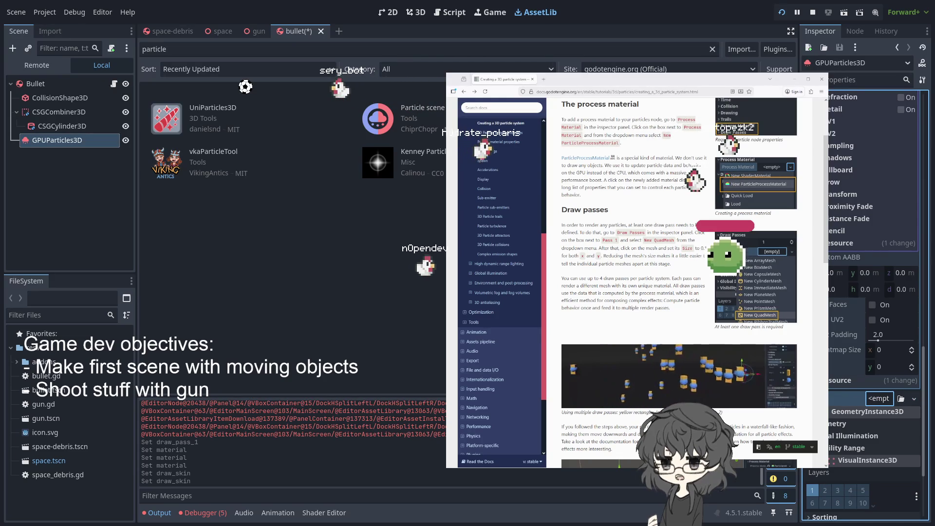
scroll(837, 396, "up", 5)
scroll(837, 396, "up", 6)
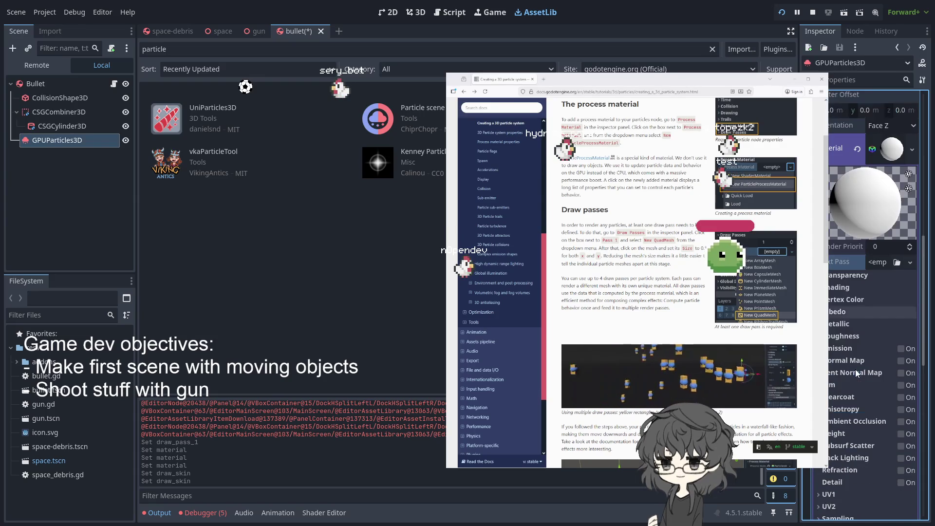
scroll(886, 344, "down", 2)
scroll(869, 274, "down", 1)
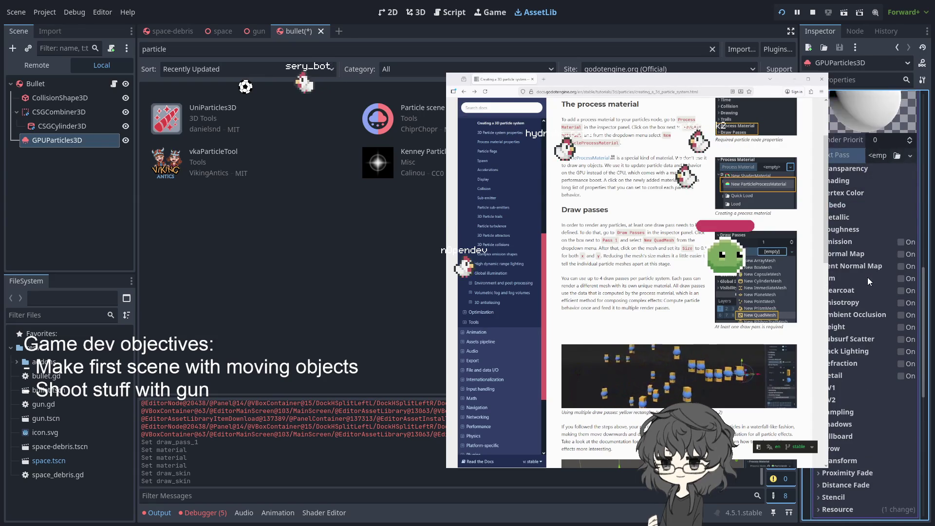
scroll(865, 279, "down", 1)
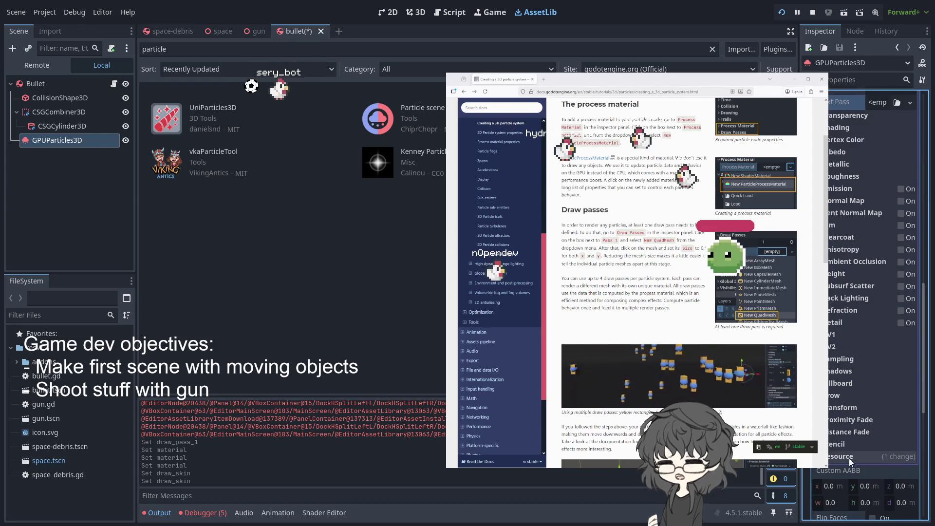
scroll(866, 443, "up", 5)
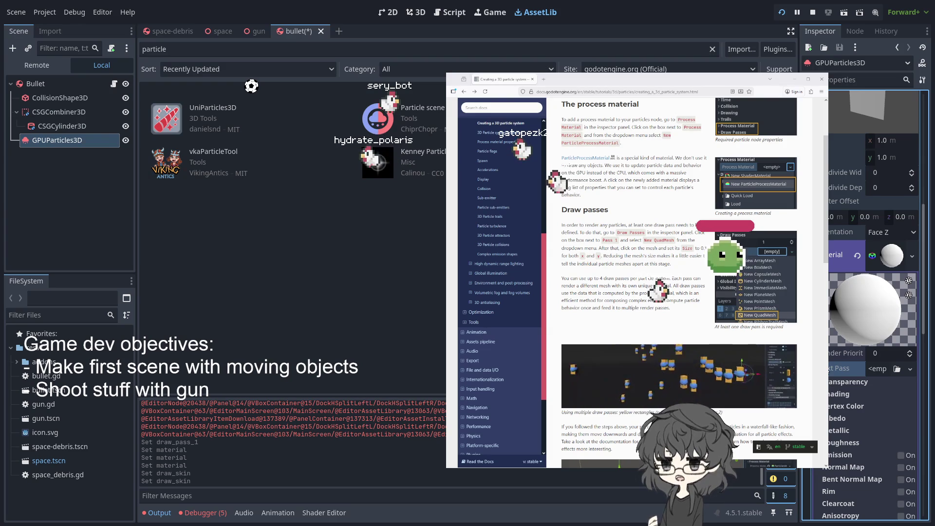
- Set the quad material's Billboard Mode to Enabled with Keep Scale on
scroll(848, 364, "up", 5)
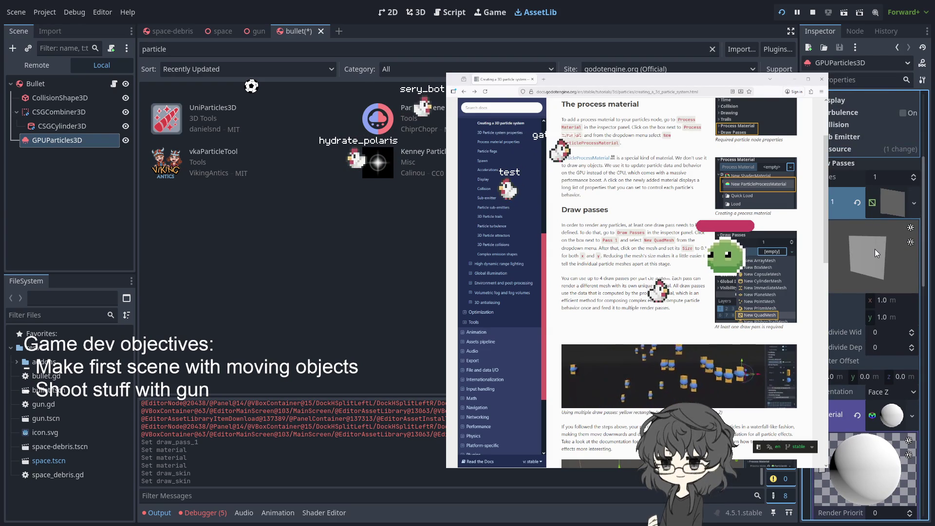
scroll(875, 249, "down", 10)
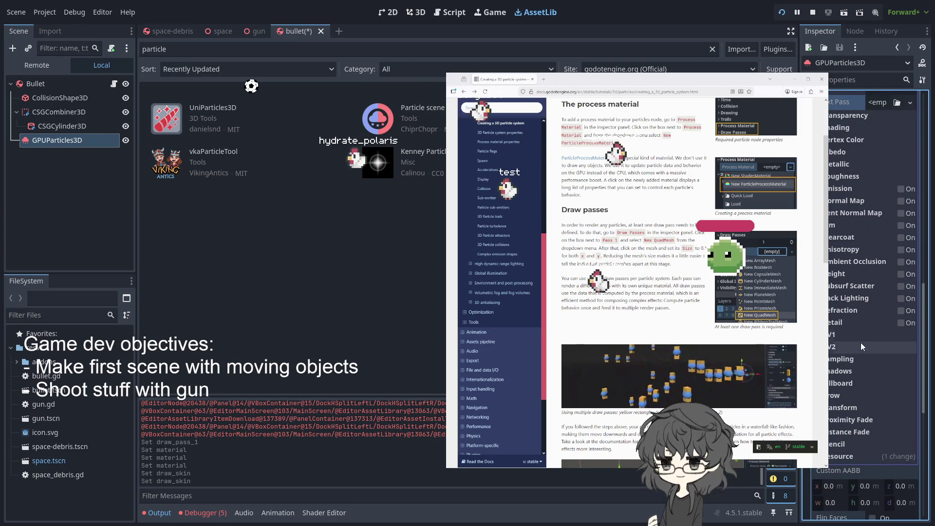
left_click(871, 383)
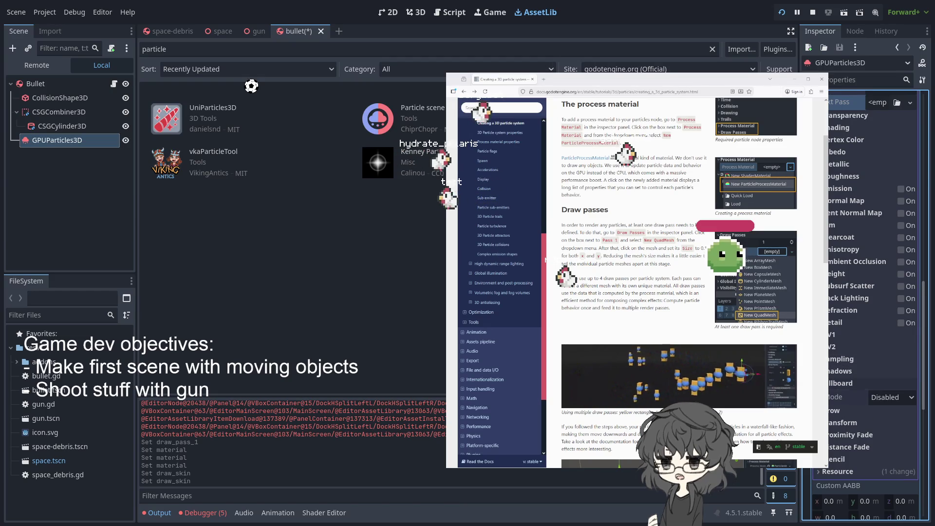
left_click(892, 397)
left_click(840, 361)
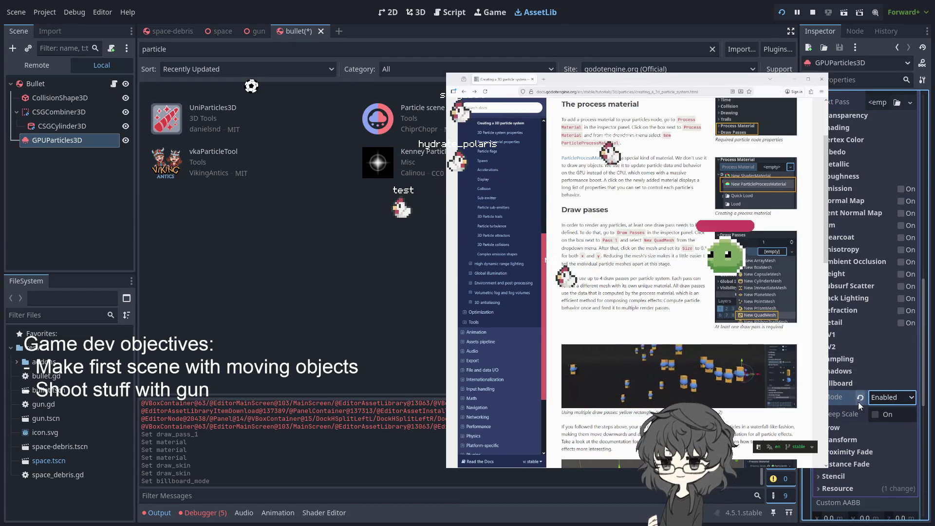
scroll(880, 411, "down", 5)
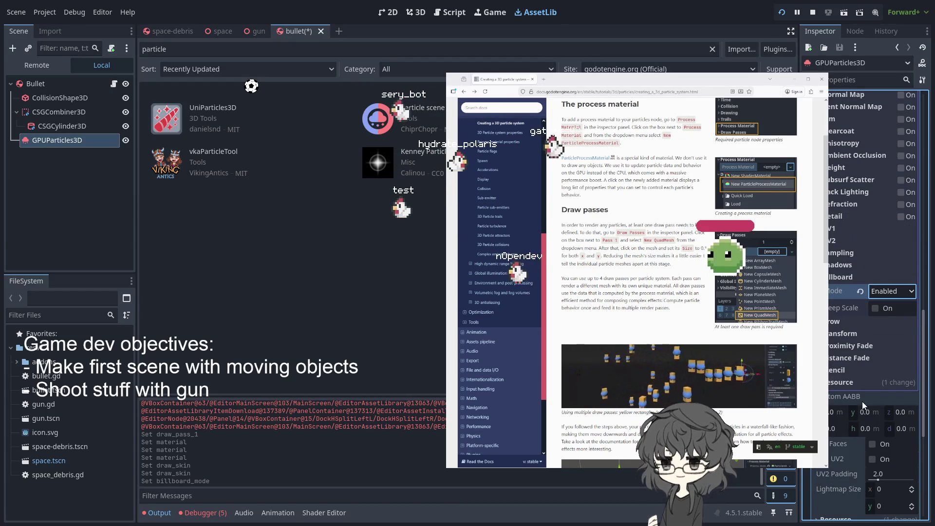
left_click(875, 308)
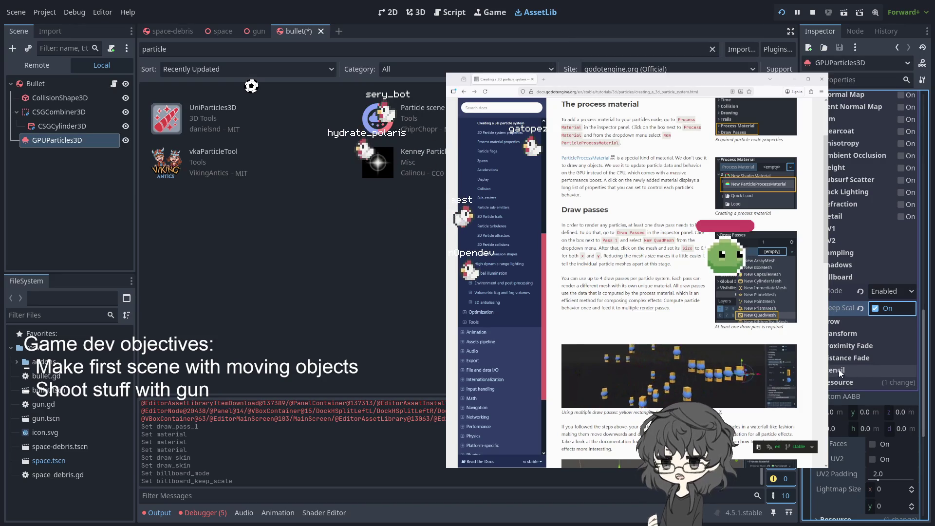
- Review the quad material's UV1 settings, then show the bullet scene in the 3D view
scroll(875, 341, "down", 5)
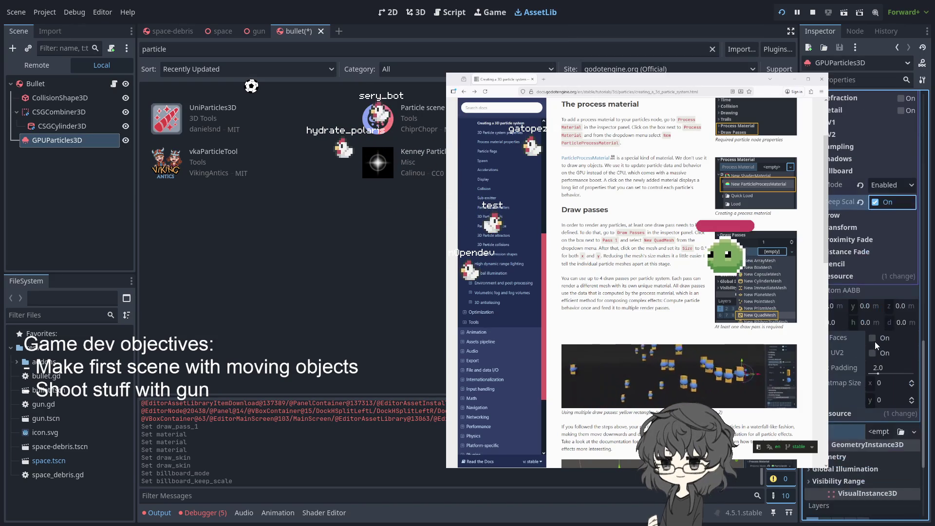
scroll(876, 338, "down", 5)
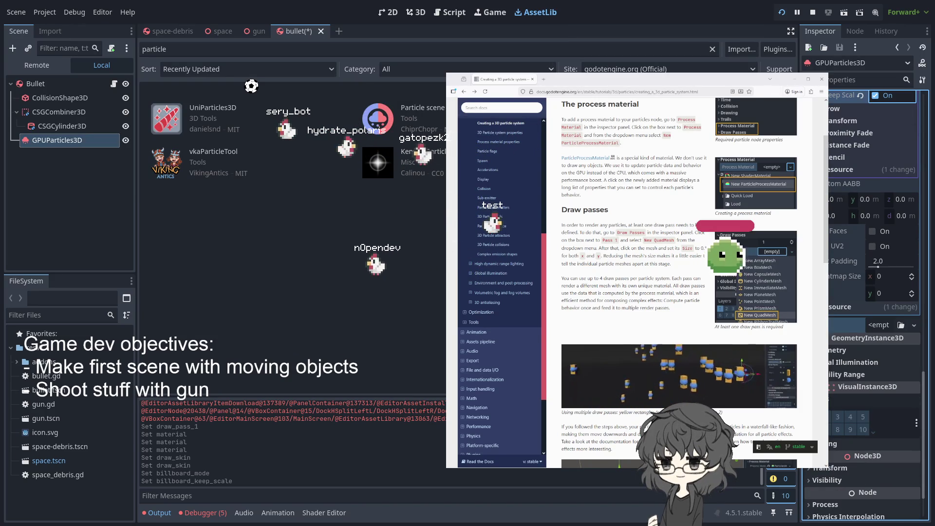
scroll(857, 301, "down", 3)
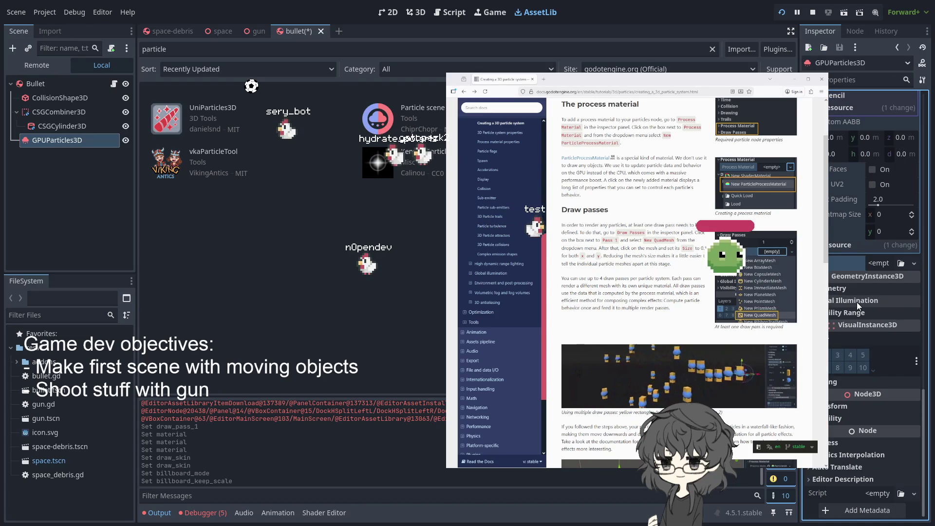
scroll(889, 318, "up", 5)
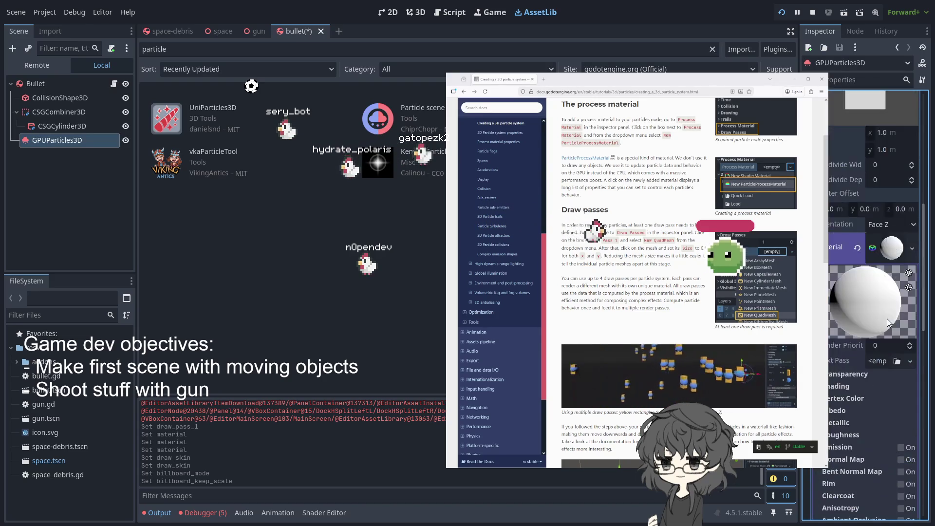
scroll(862, 319, "down", 5)
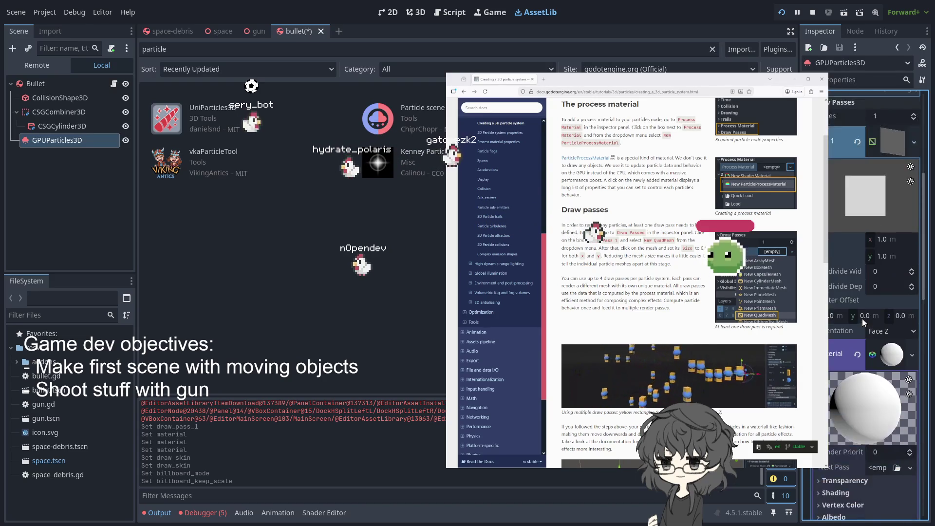
left_click(863, 319)
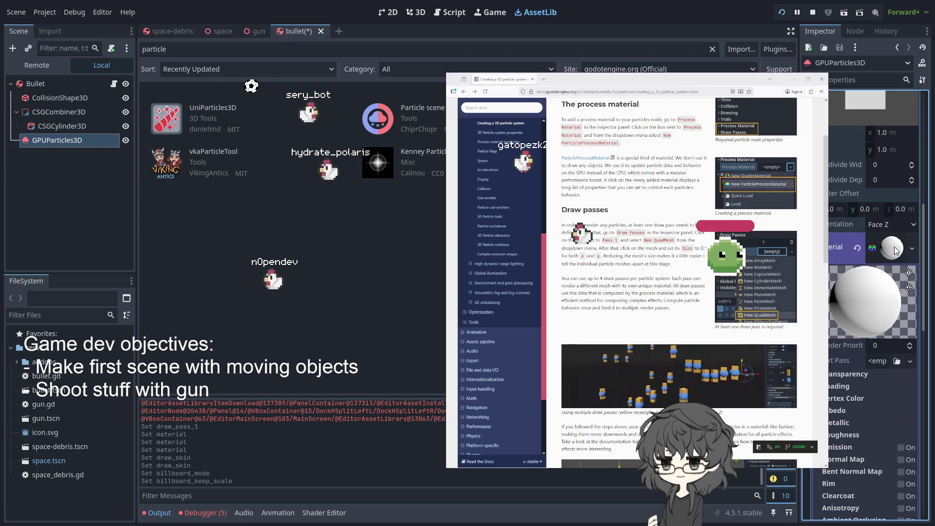
scroll(891, 249, "down", 3)
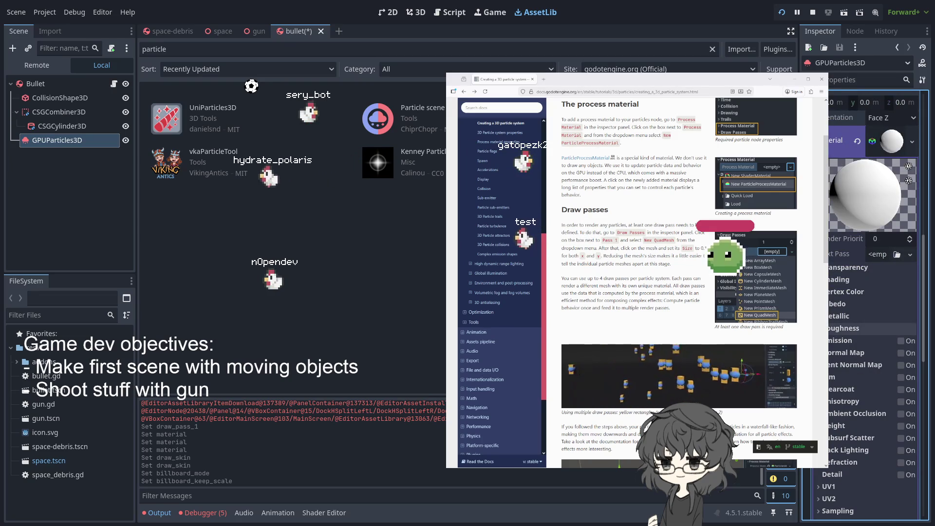
scroll(859, 327, "down", 2)
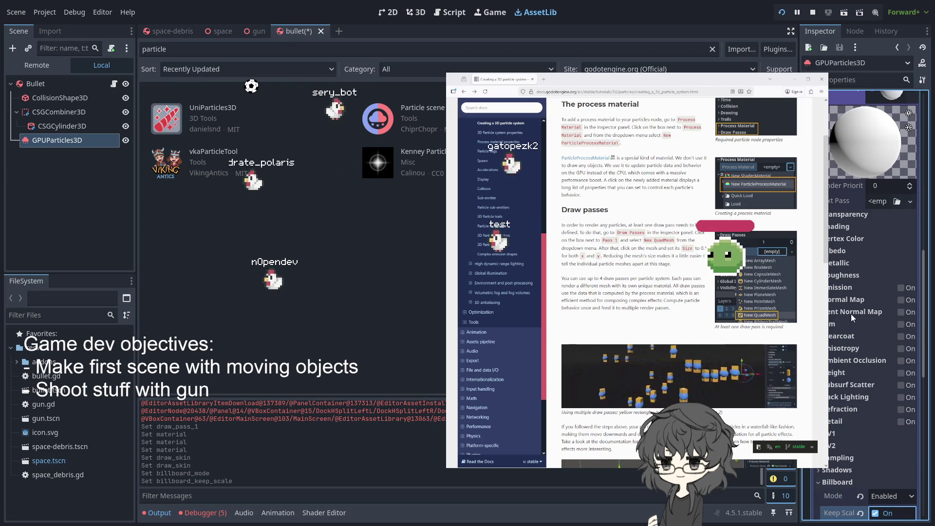
left_click(832, 434)
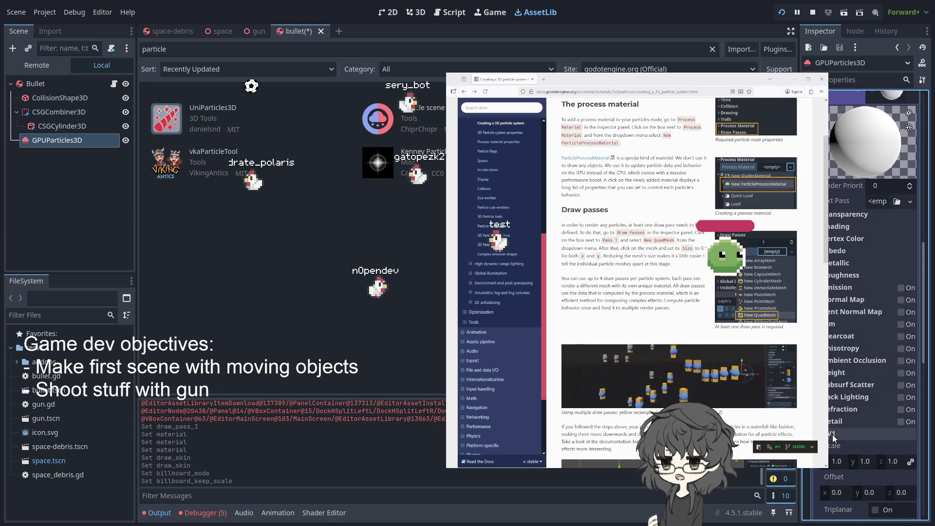
scroll(832, 435, "down", 3)
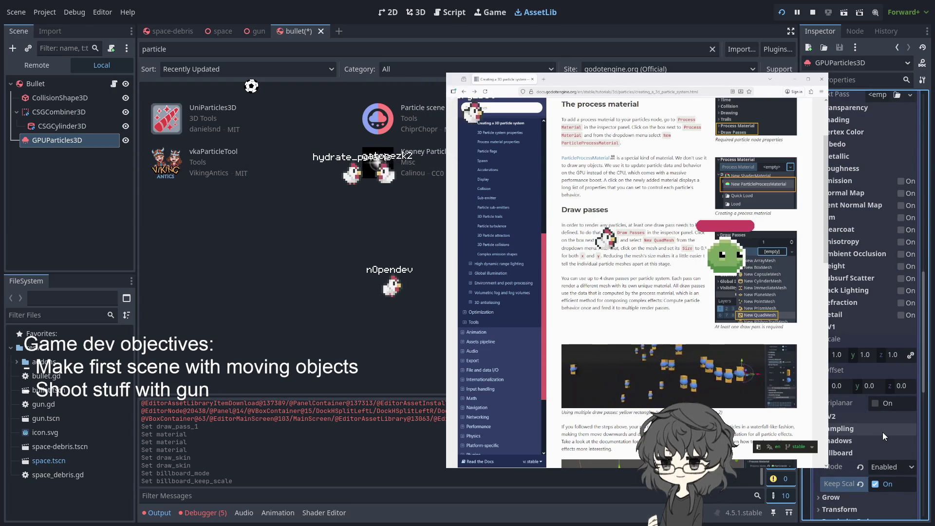
scroll(882, 432, "down", 3)
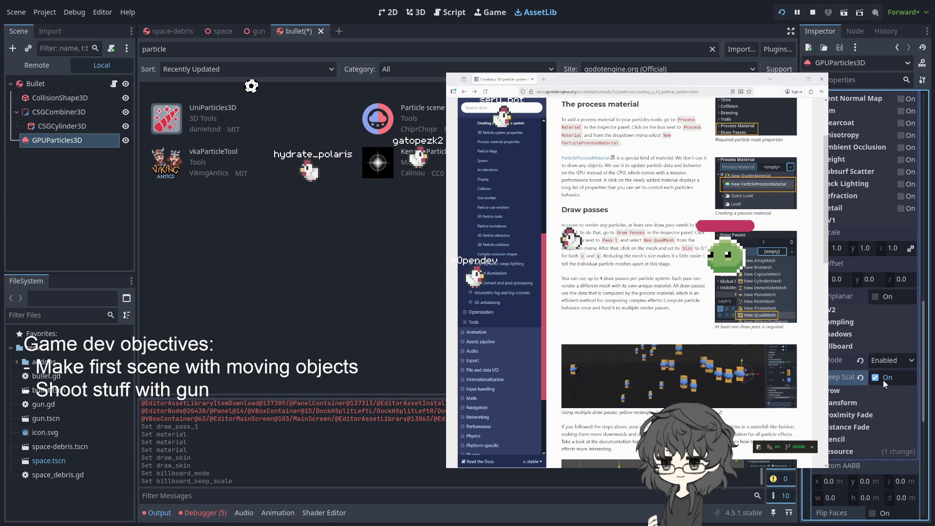
scroll(878, 370, "up", 10)
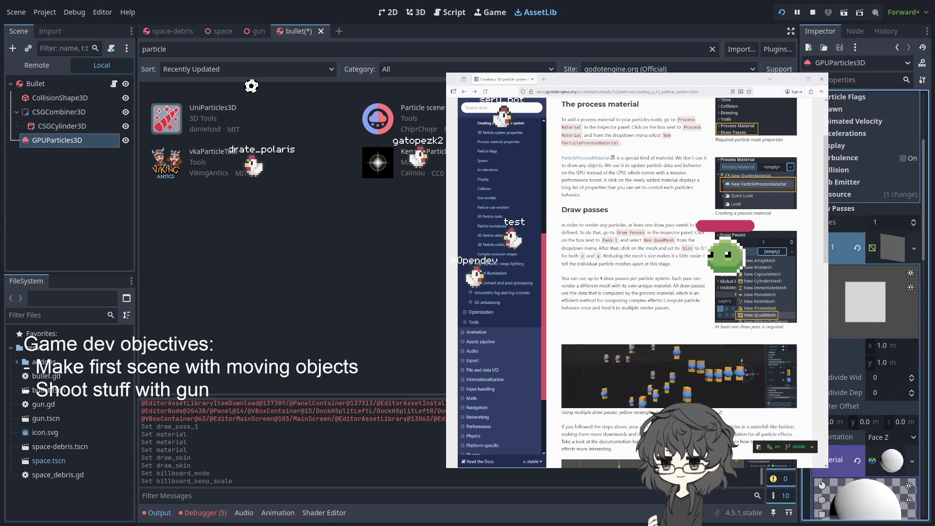
left_click(289, 31)
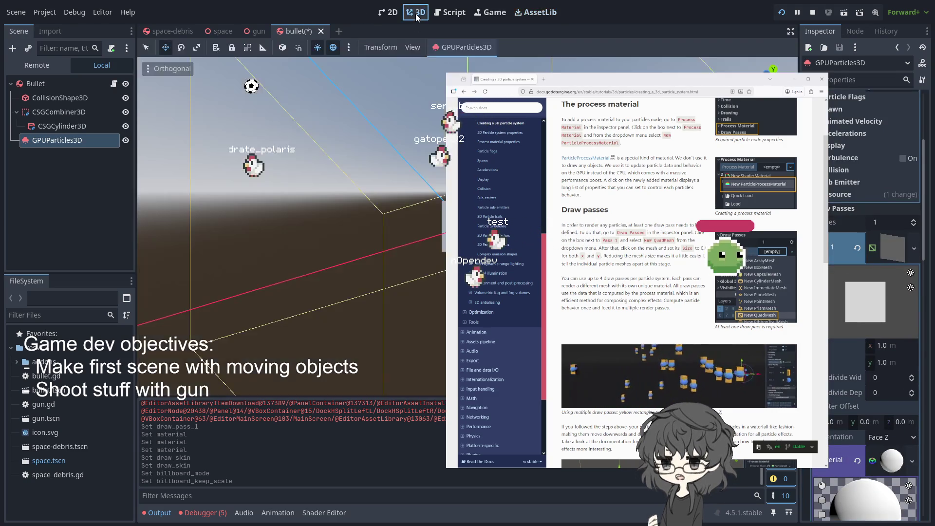
- Expand res://addons in the FileSystem dock to list the Kenney particle pack textures
scroll(433, 238, "up", 5)
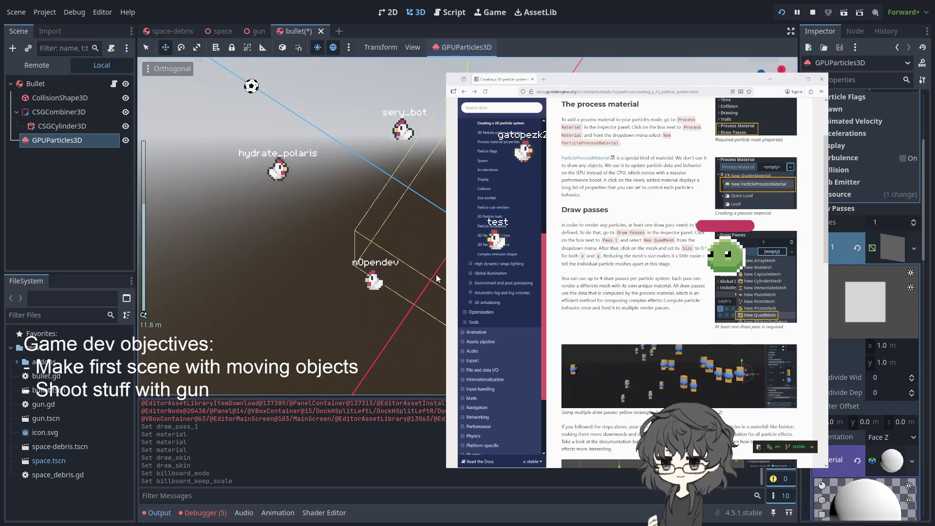
scroll(432, 238, "down", 2)
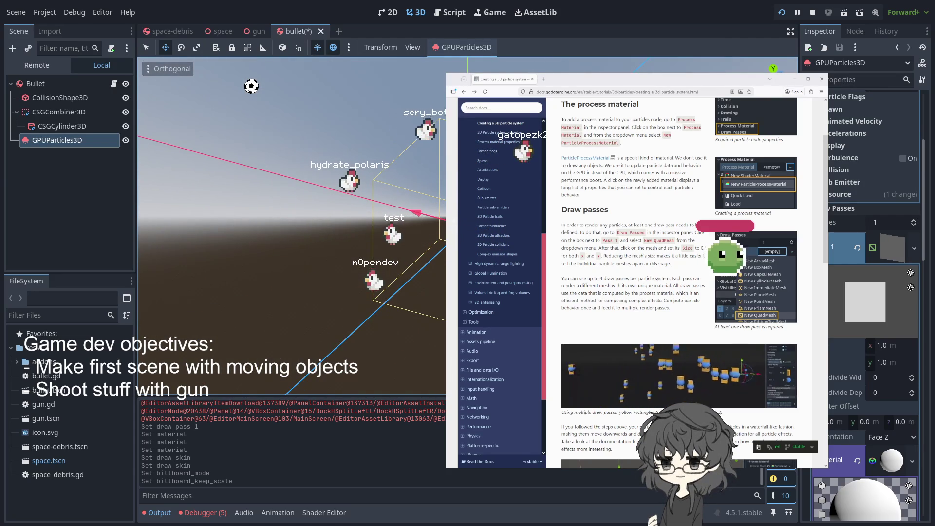
scroll(857, 250, "down", 3)
left_click(849, 142)
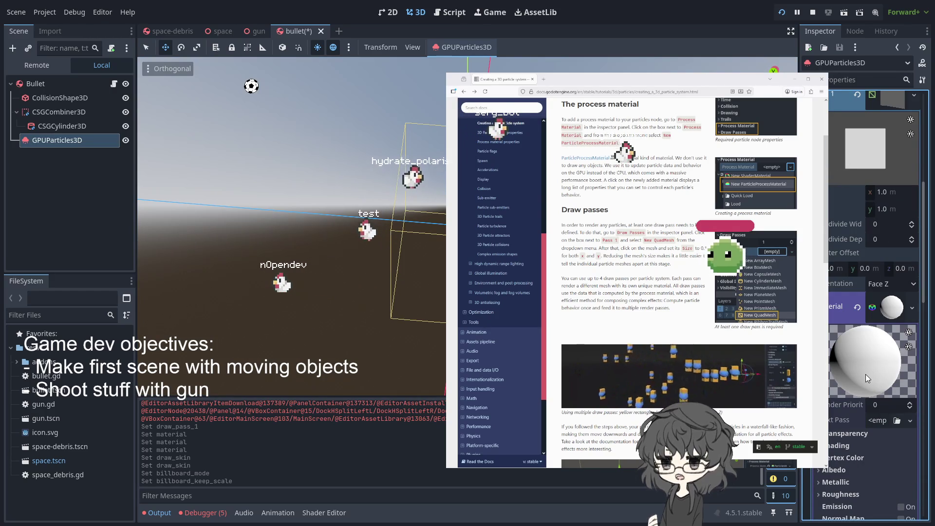
scroll(881, 334, "down", 2)
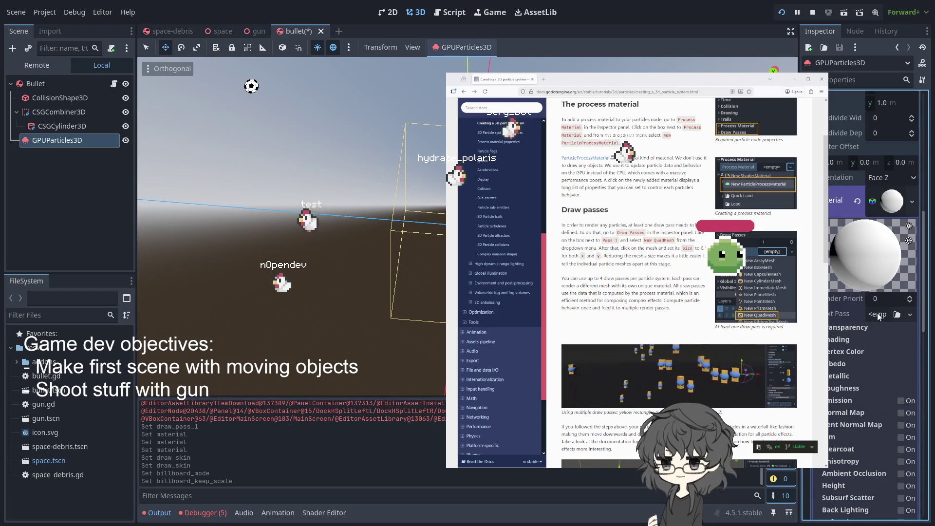
scroll(842, 329, "down", 1)
scroll(872, 319, "down", 2)
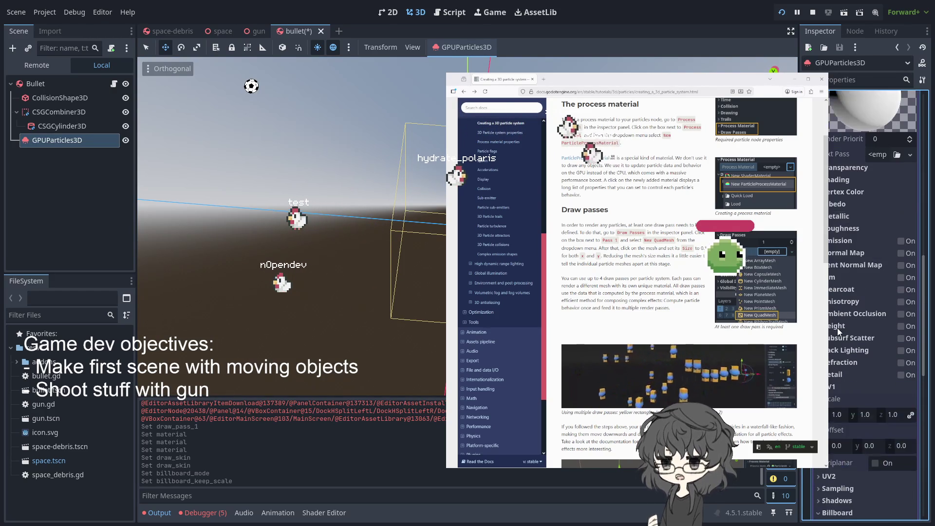
left_click(19, 363)
left_click(17, 363)
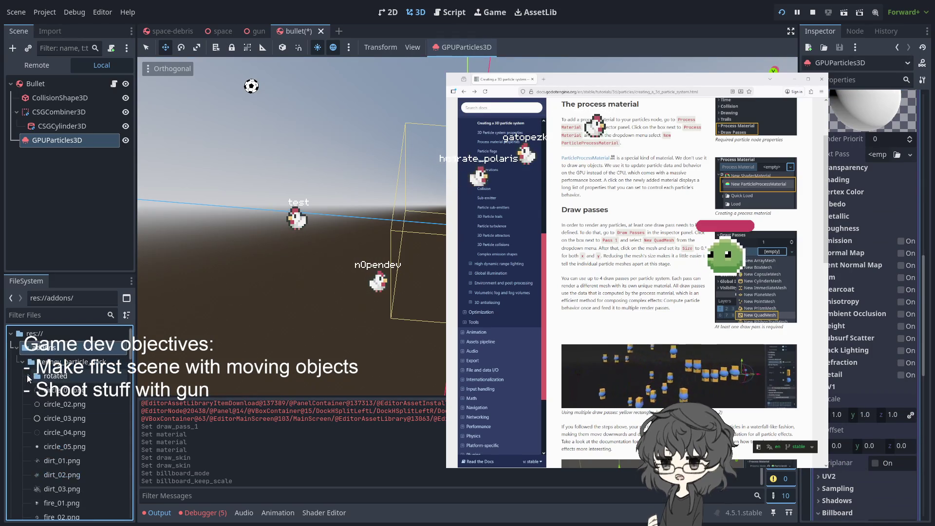
- Expand the rotated textures folder and preview flame_05_rotated.png
scroll(109, 384, "down", 3)
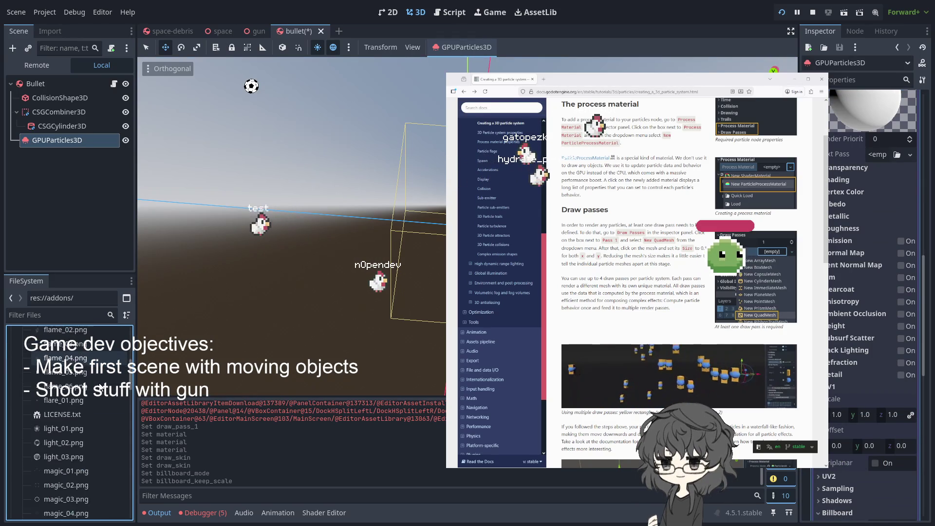
scroll(100, 387, "up", 5)
left_click(29, 390)
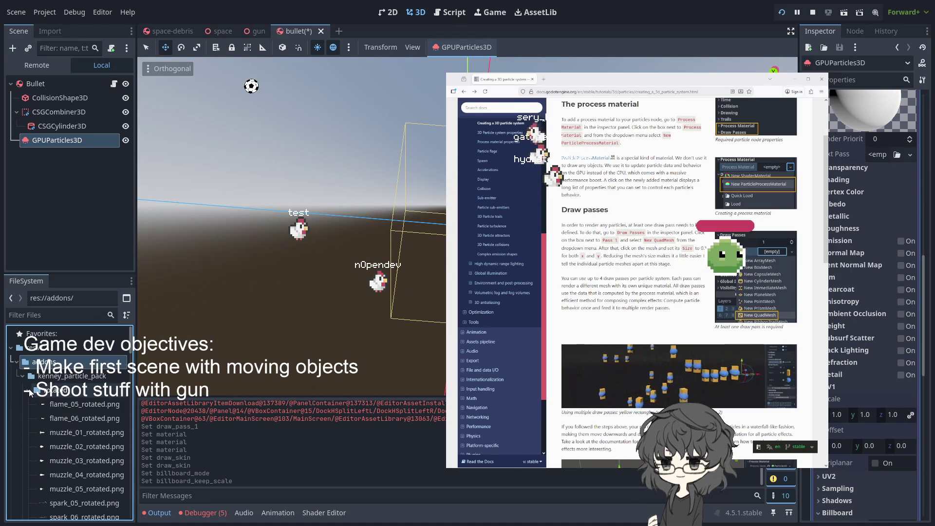
left_click(83, 406)
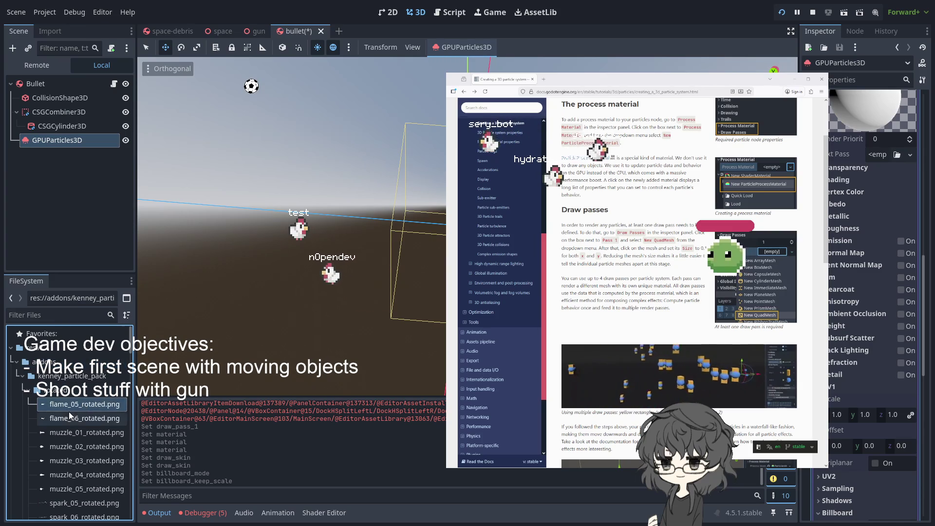
- Scroll the particle pack and select muzzle_02.png after trying muzzle_04.png
scroll(69, 411, "down", 10)
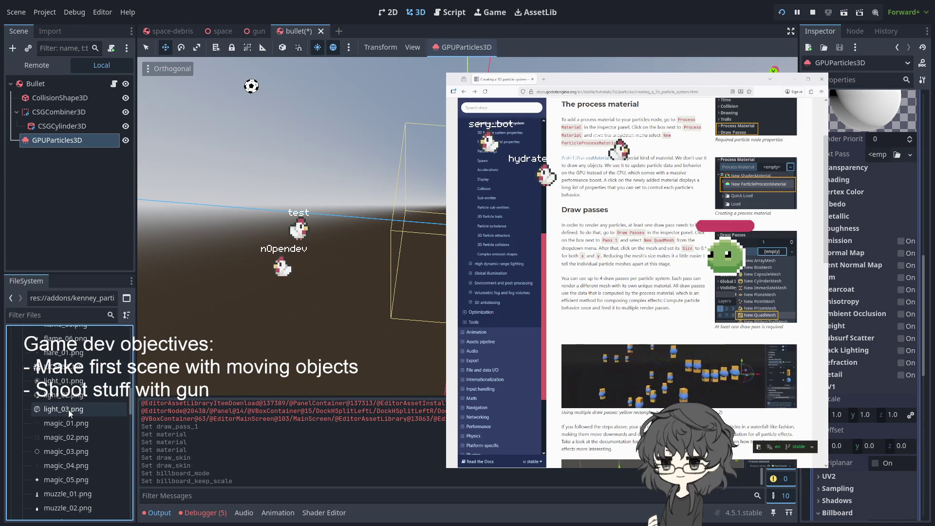
scroll(68, 411, "down", 10)
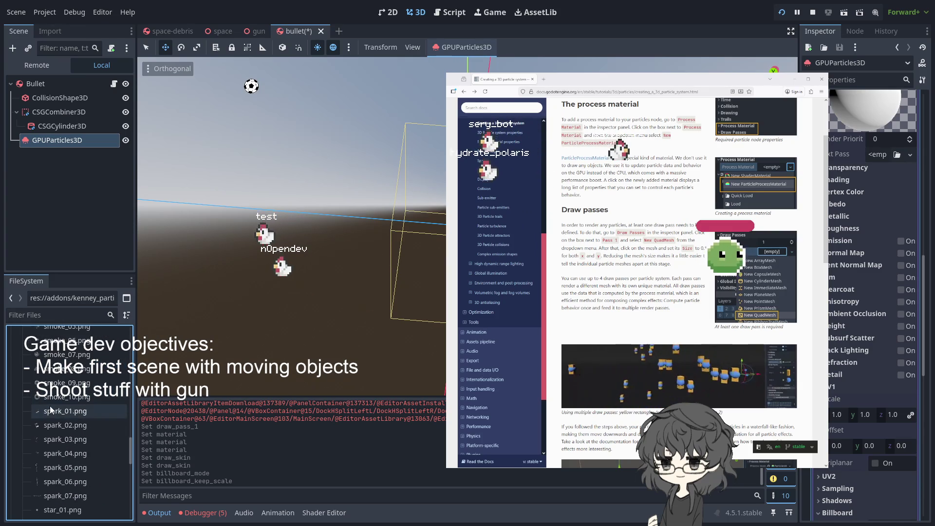
scroll(41, 398, "up", 5)
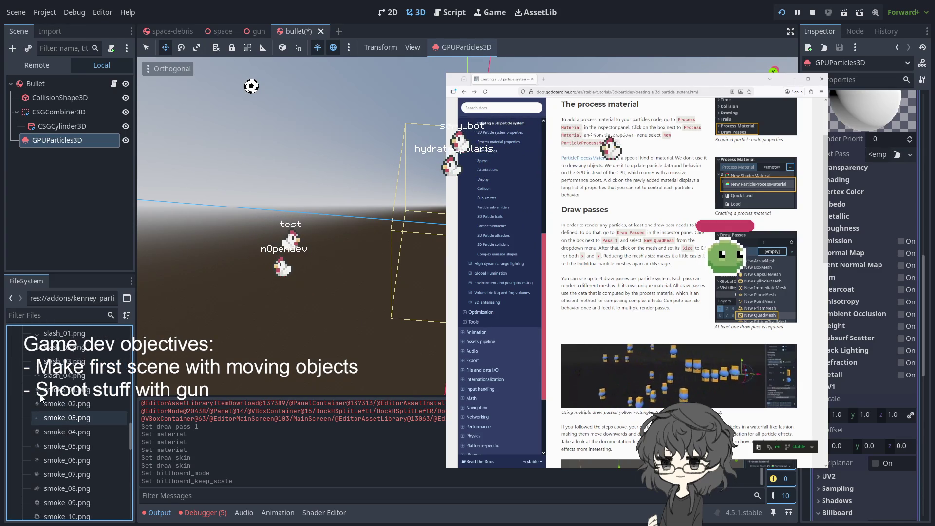
scroll(39, 396, "up", 2)
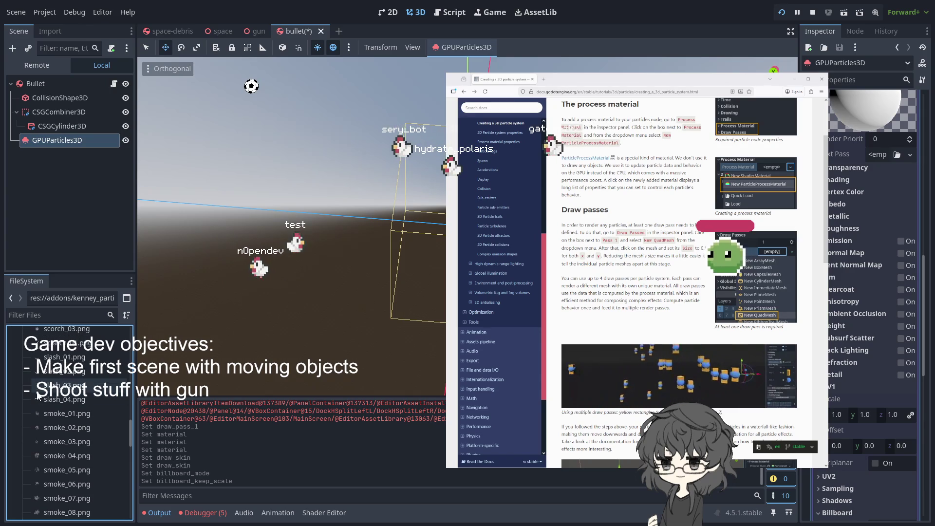
scroll(39, 396, "up", 3)
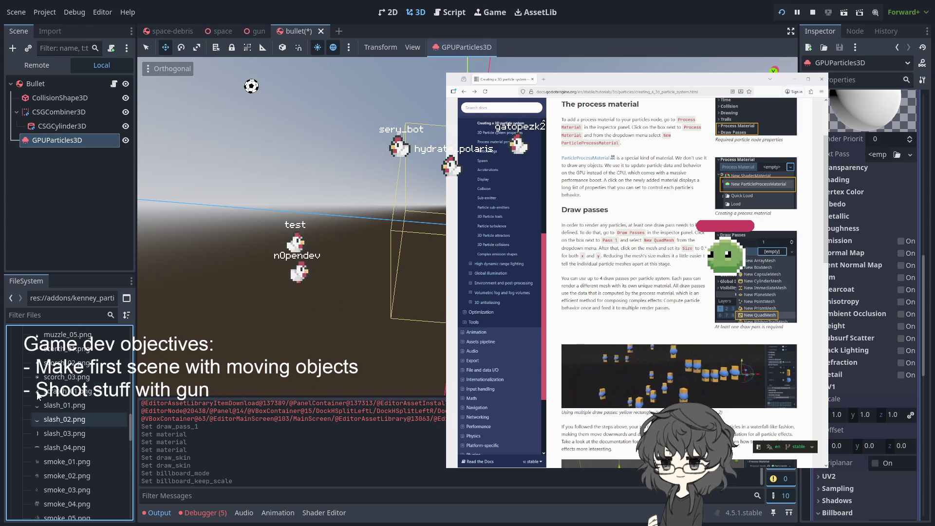
scroll(39, 396, "up", 3)
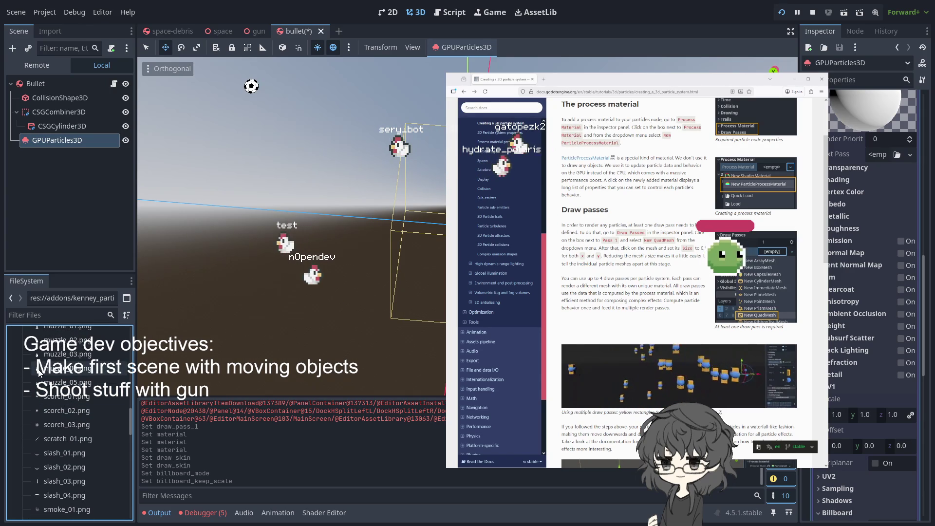
left_click(40, 374)
scroll(44, 380, "up", 5)
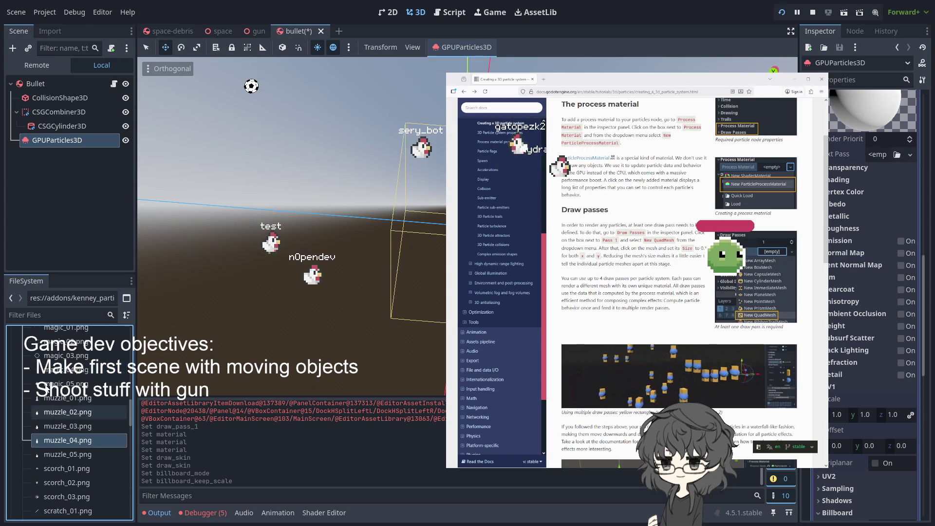
left_click(38, 406)
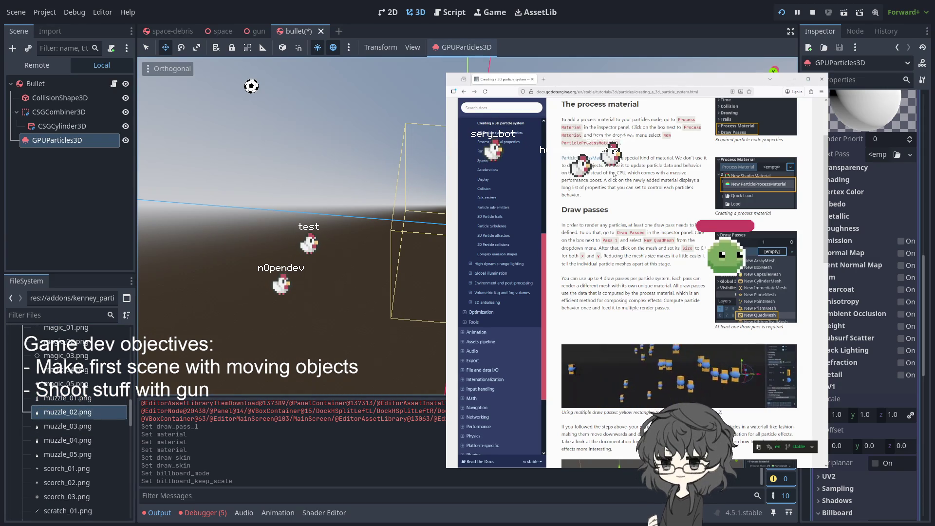
- Open the Process material properties documentation page
scroll(683, 227, "down", 6)
scroll(683, 227, "down", 1)
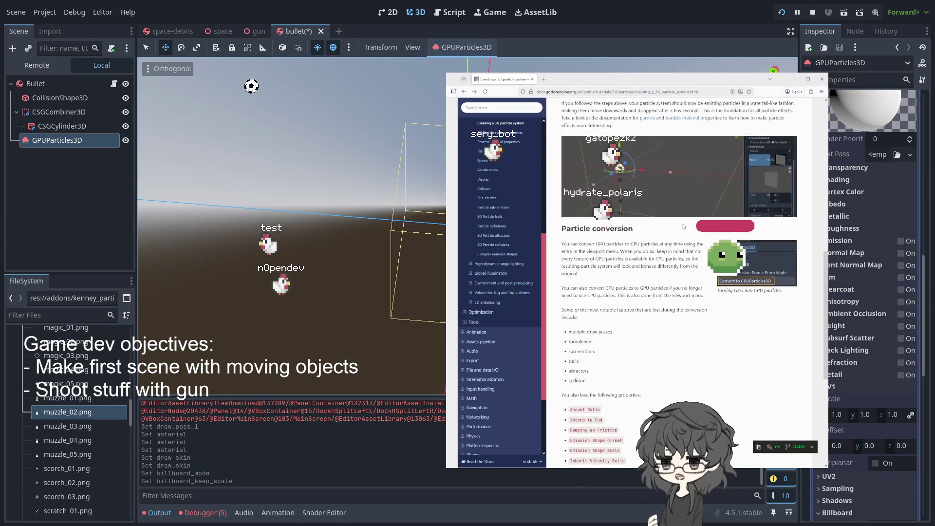
scroll(683, 226, "down", 3)
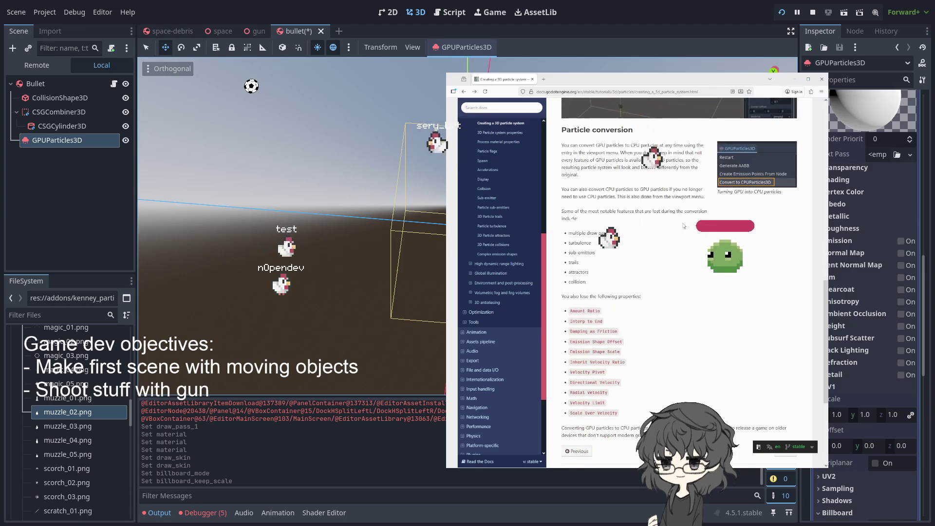
scroll(684, 226, "down", 4)
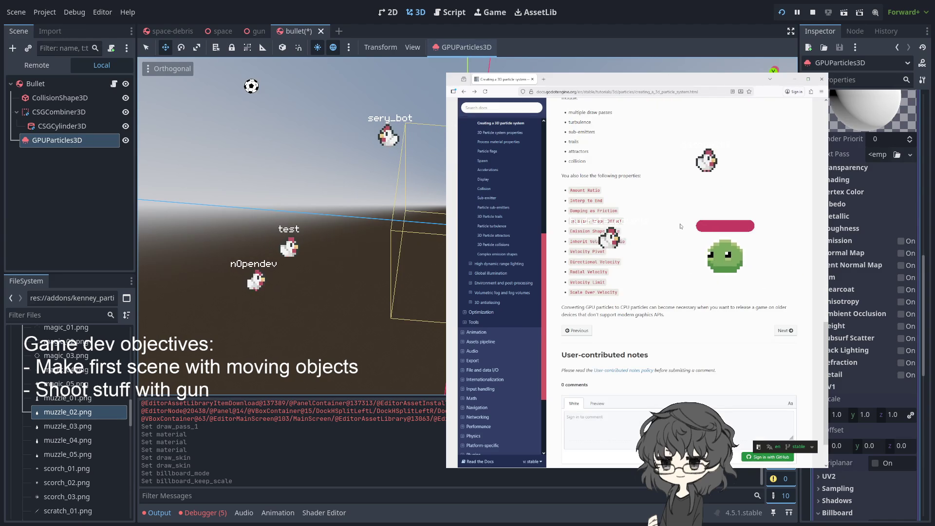
scroll(680, 226, "up", 15)
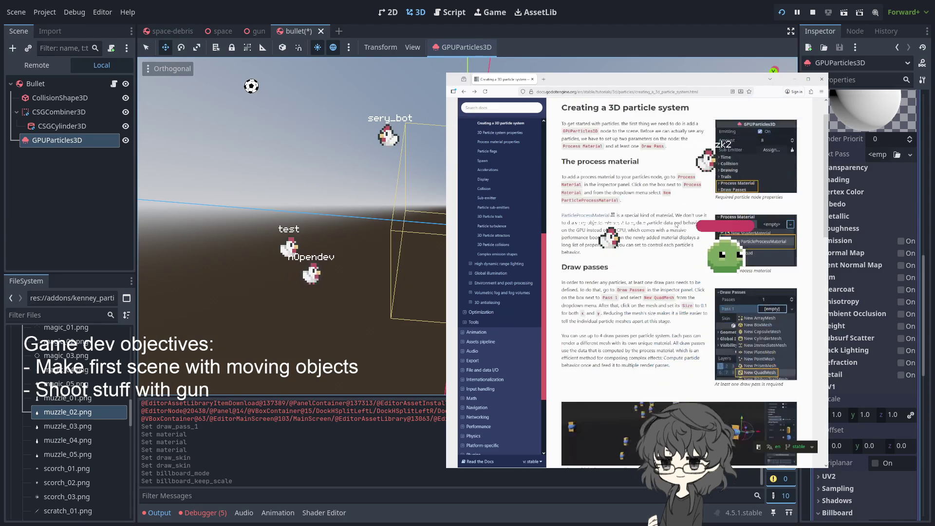
scroll(676, 225, "down", 4)
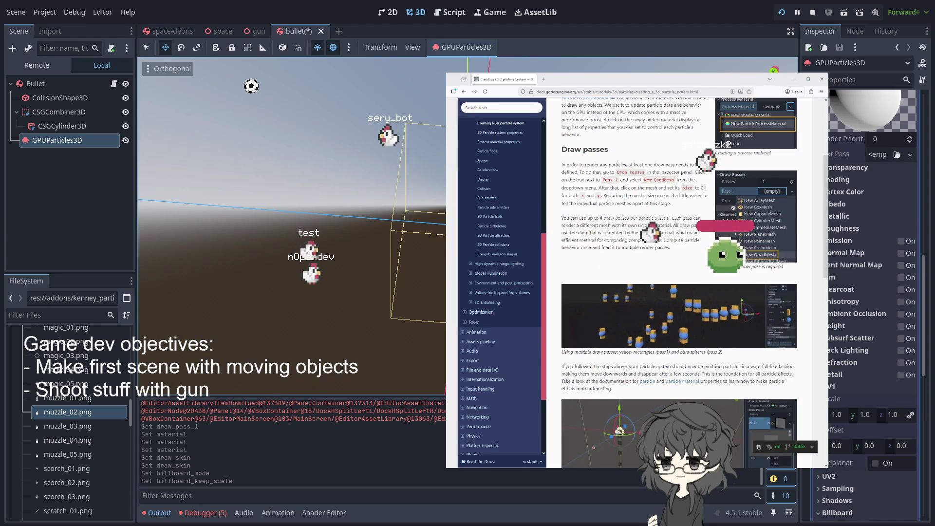
left_click(682, 382)
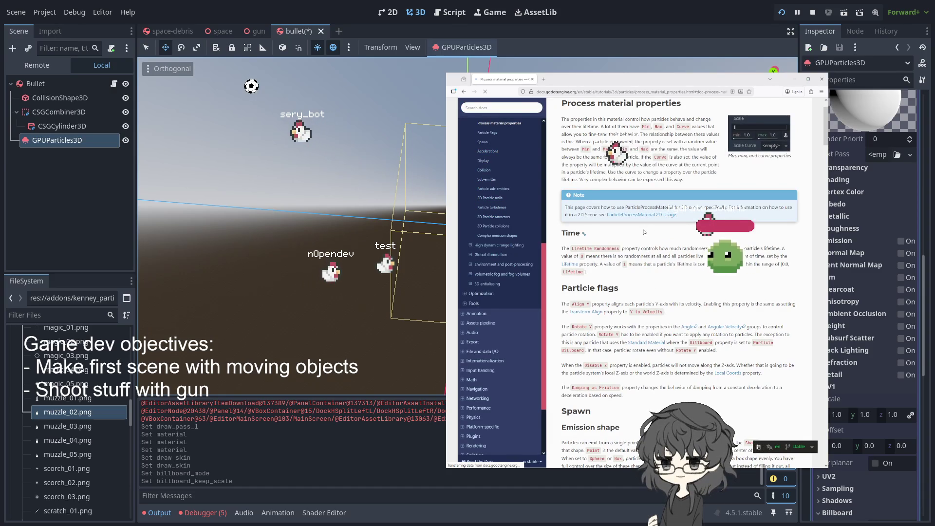
- Scroll the docs down to the Animation section, then select the GPUParticles3D node
scroll(703, 242, "down", 5)
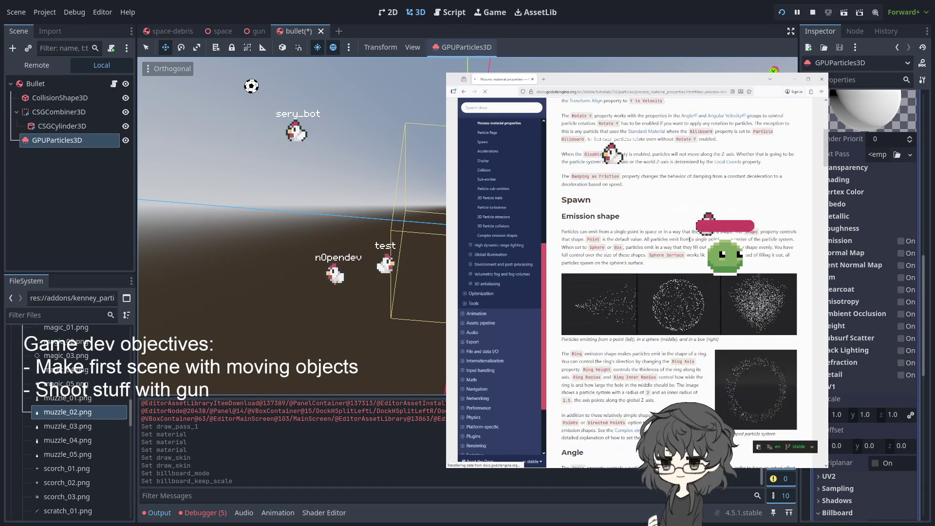
scroll(686, 239, "down", 5)
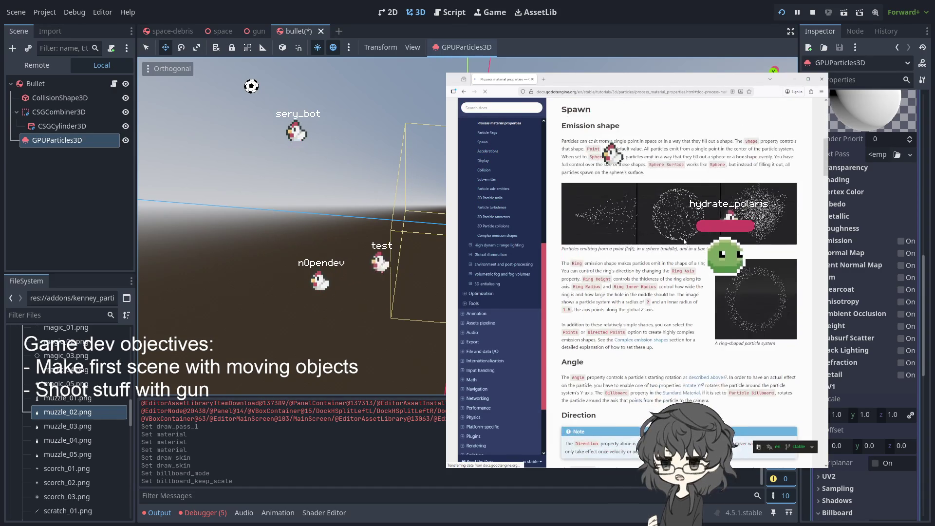
scroll(682, 241, "down", 3)
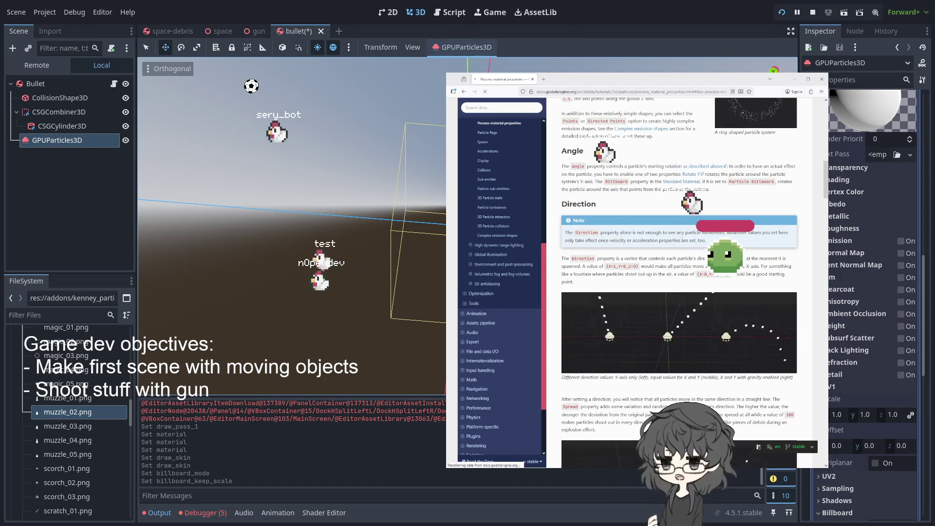
scroll(682, 241, "down", 2)
scroll(682, 241, "down", 2)
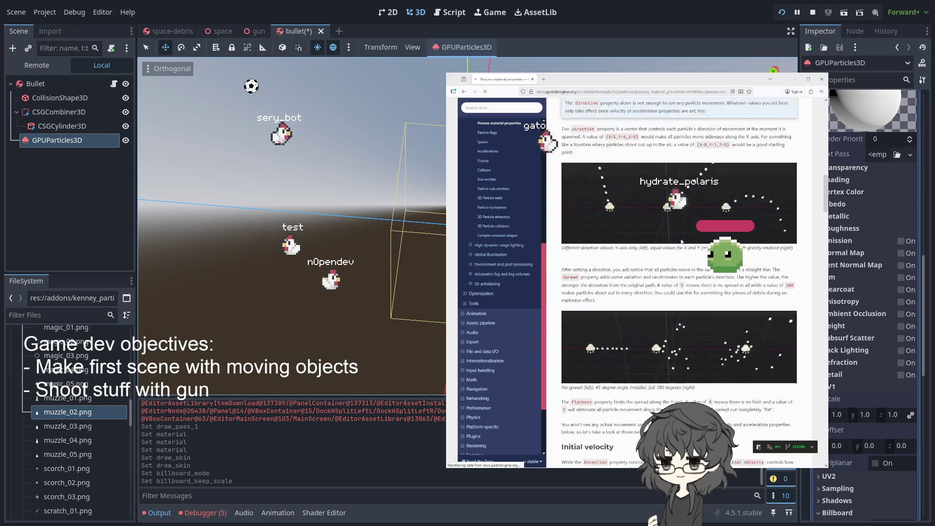
scroll(681, 239, "down", 2)
scroll(681, 240, "down", 2)
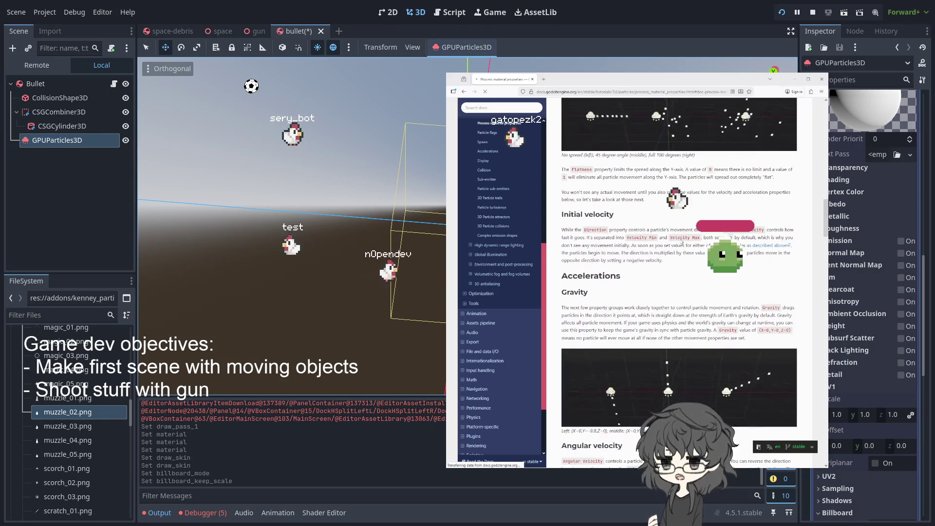
scroll(681, 239, "down", 2)
scroll(681, 240, "down", 3)
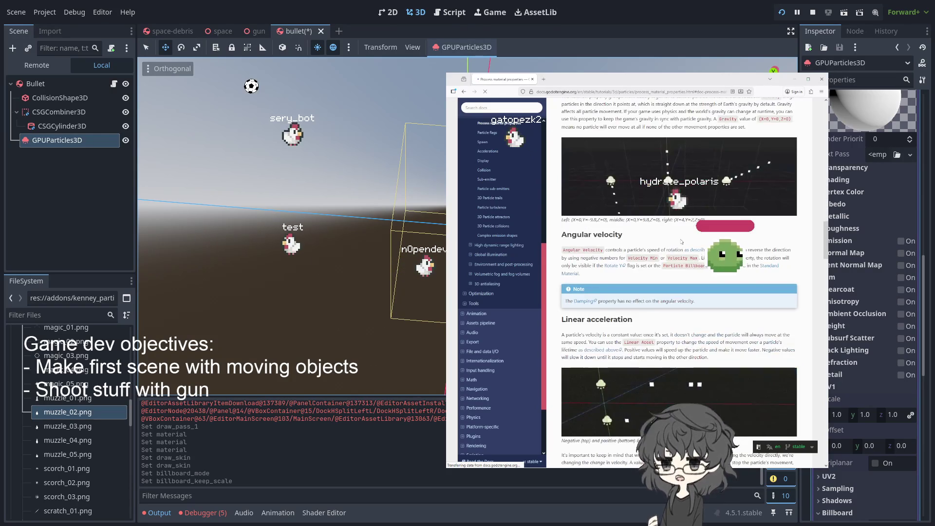
scroll(681, 241, "down", 4)
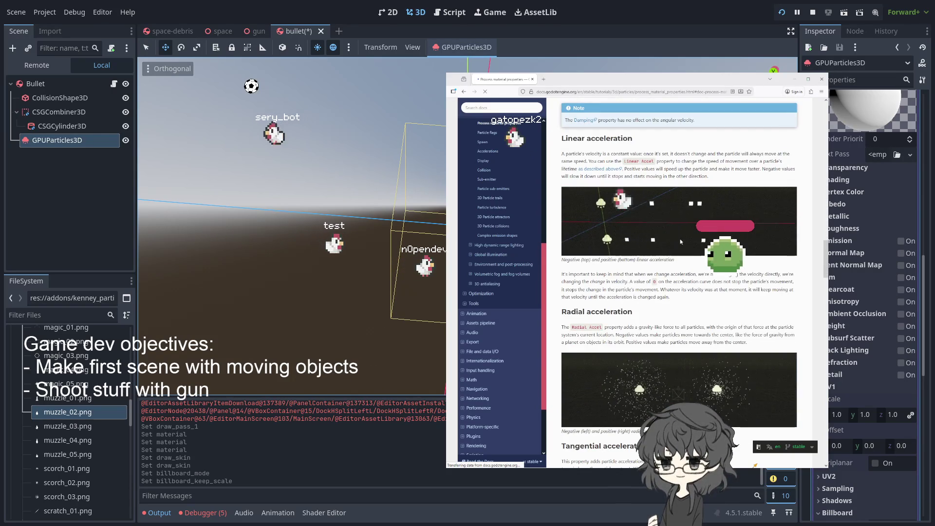
scroll(680, 239, "down", 4)
scroll(681, 241, "down", 4)
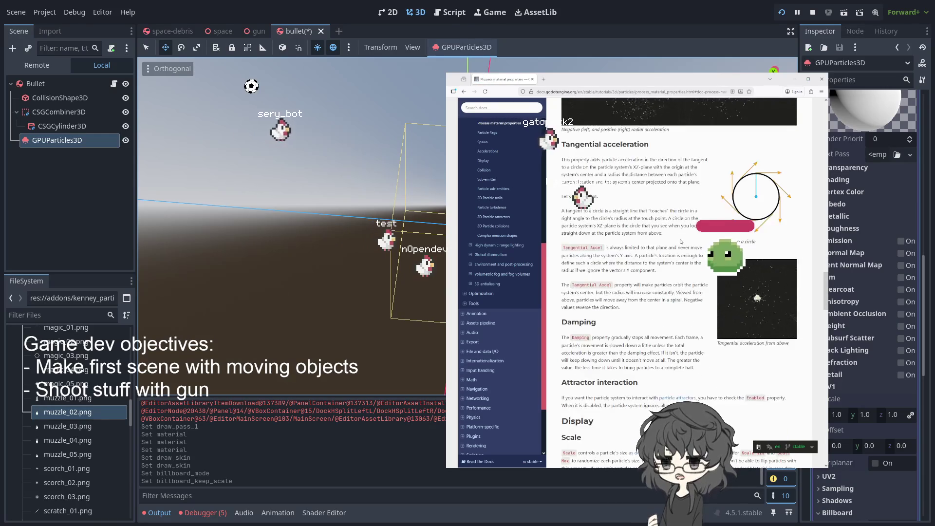
scroll(681, 241, "down", 4)
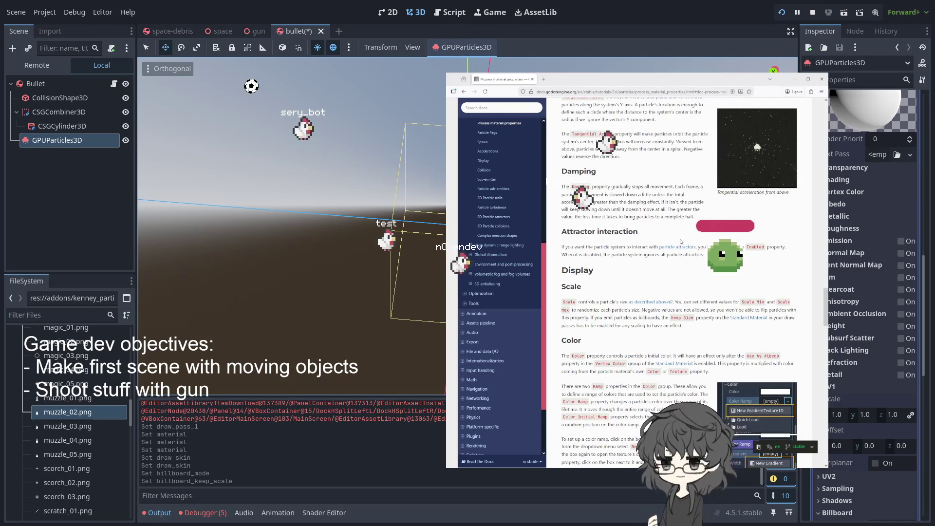
scroll(681, 241, "down", 3)
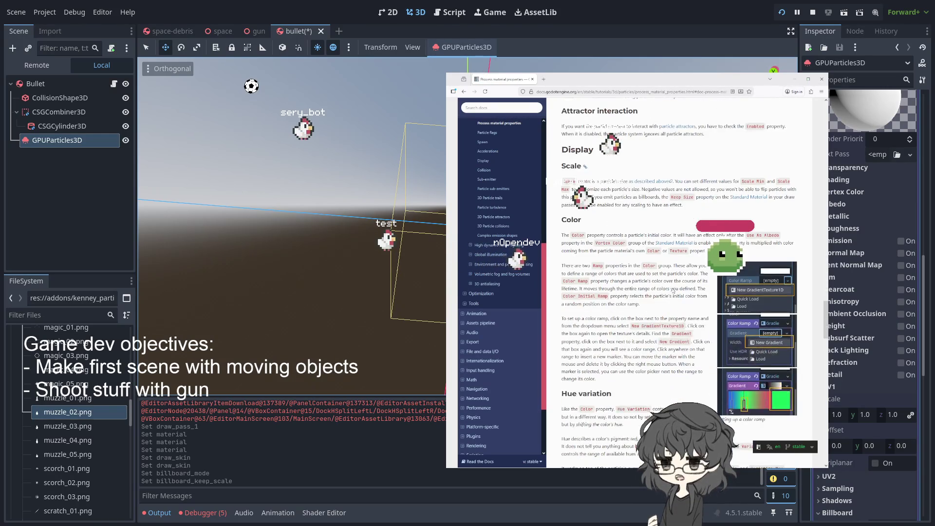
scroll(681, 241, "down", 2)
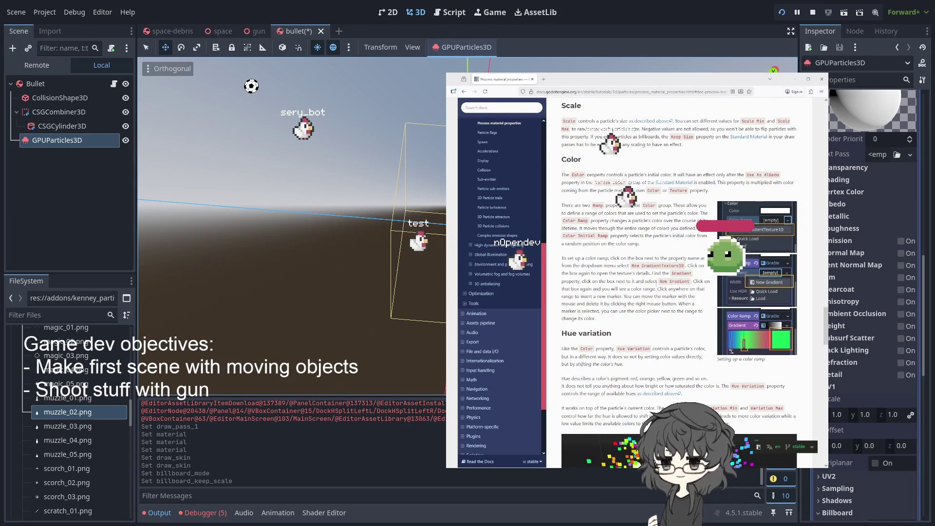
scroll(659, 281, "down", 9)
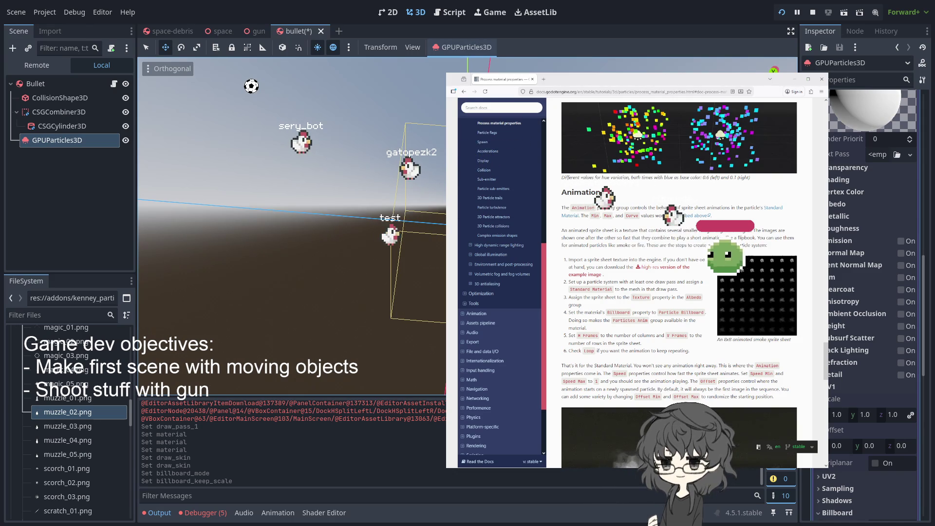
left_click(47, 141)
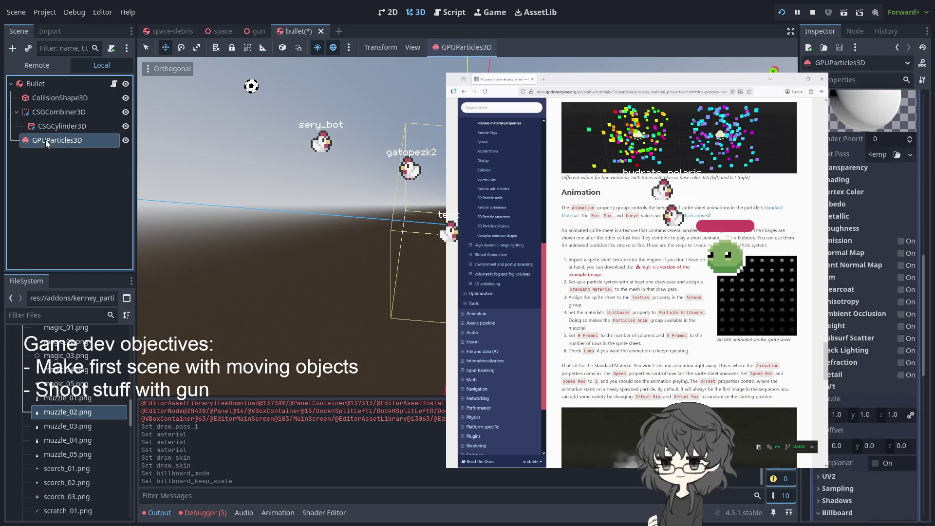
- Expand the draw-pass mesh's material and browse its sections, including Sampling
scroll(890, 268, "up", 10)
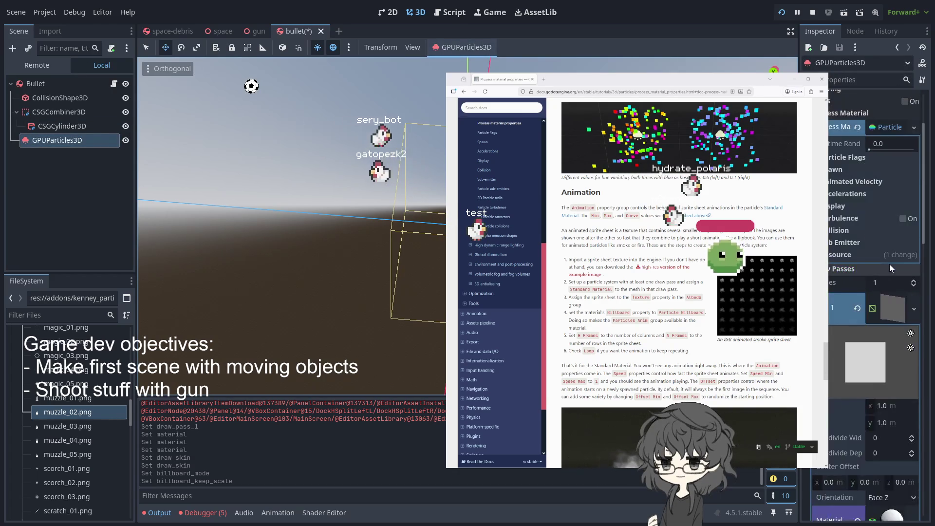
scroll(889, 264, "down", 2)
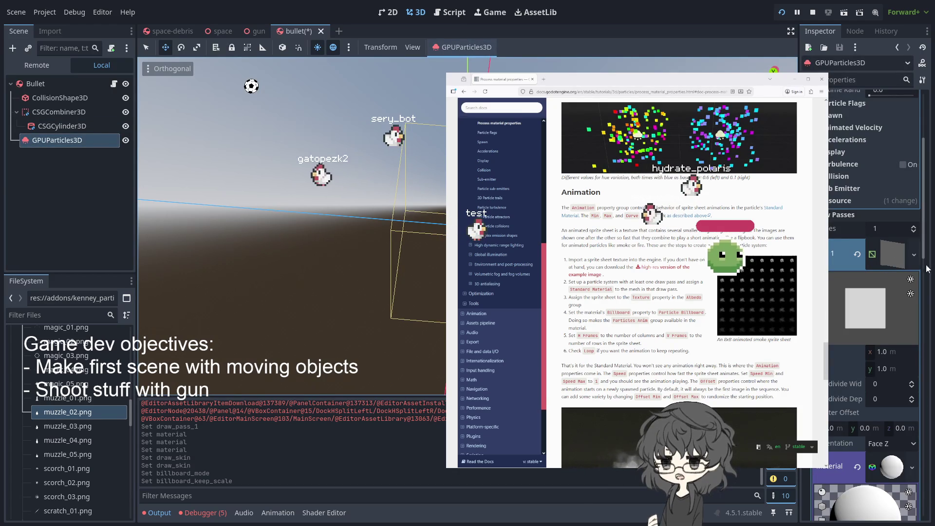
scroll(859, 299, "down", 5)
scroll(855, 212, "up", 7)
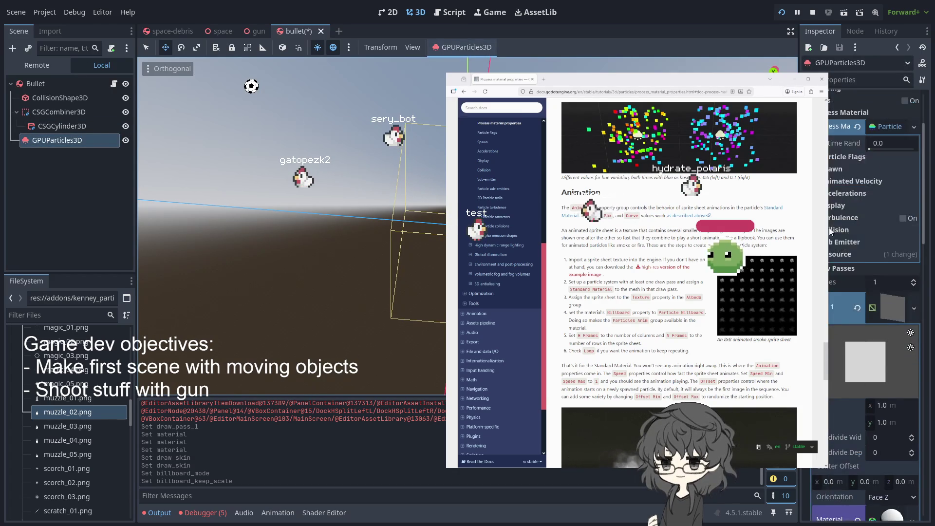
scroll(839, 223, "up", 4)
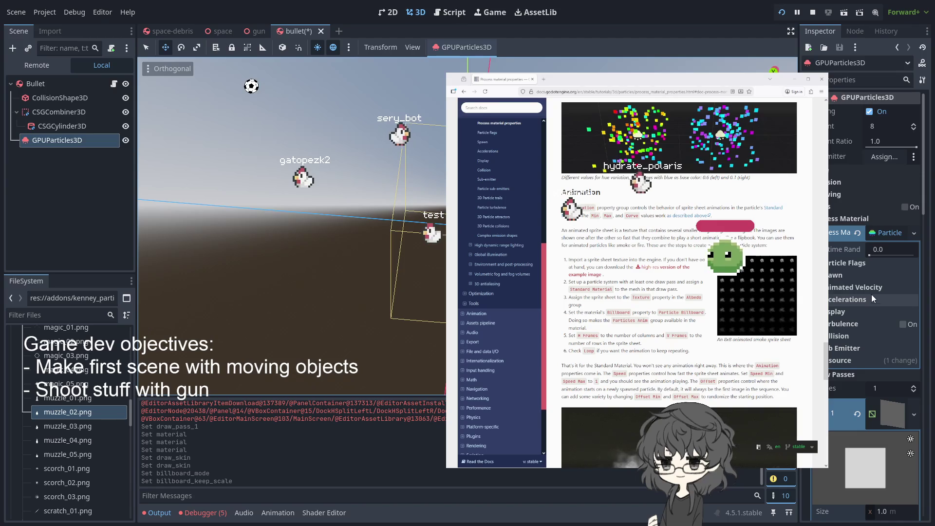
scroll(867, 290, "down", 6)
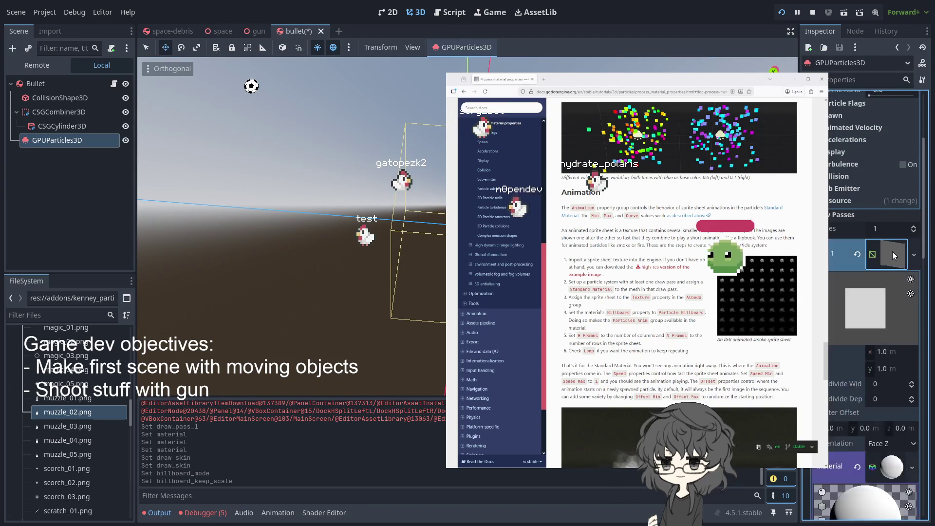
scroll(845, 314, "down", 6)
left_click(846, 315)
scroll(850, 290, "down", 6)
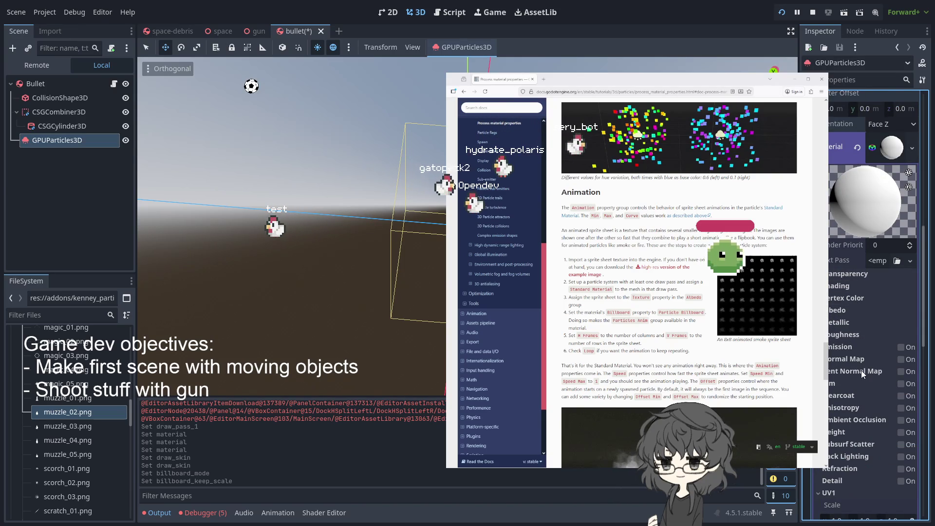
scroll(861, 370, "down", 5)
scroll(853, 415, "down", 3)
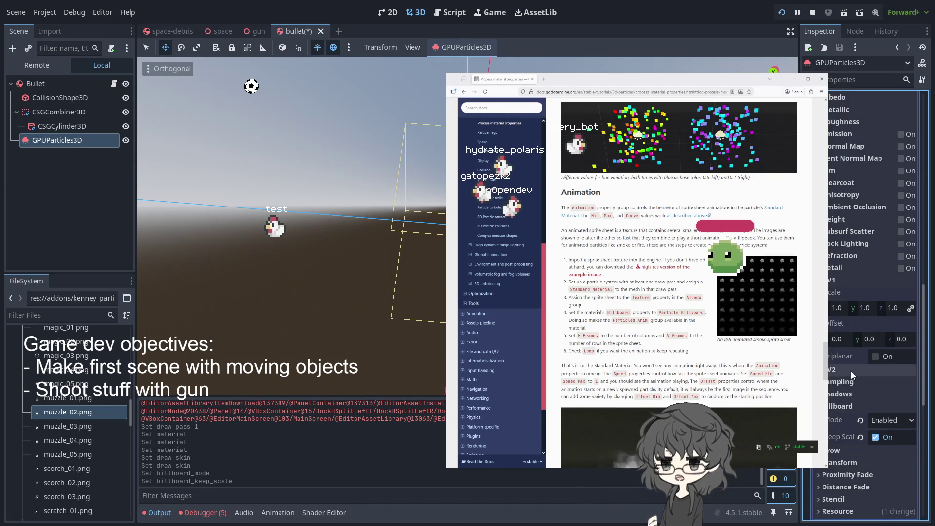
left_click(860, 382)
left_click(860, 383)
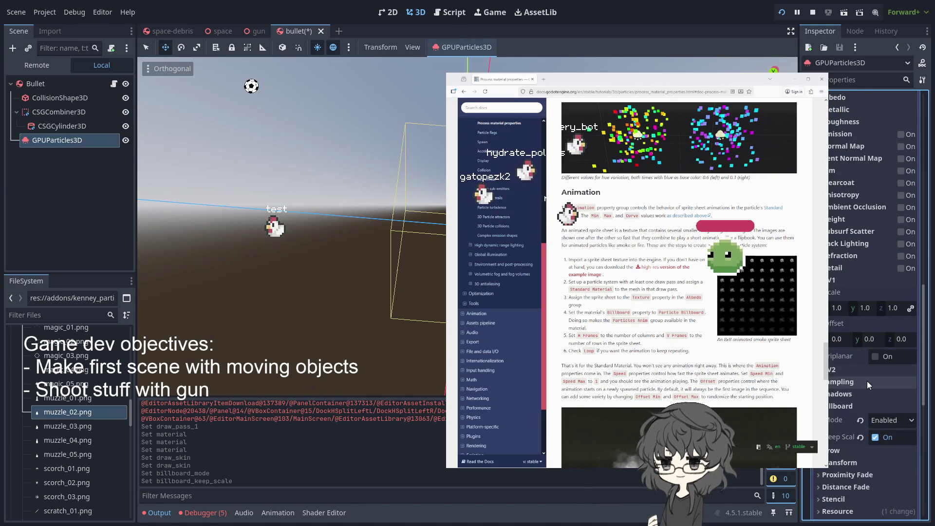
- Drag the muzzle_02.png texture onto the draw-pass material
scroll(877, 379, "down", 4)
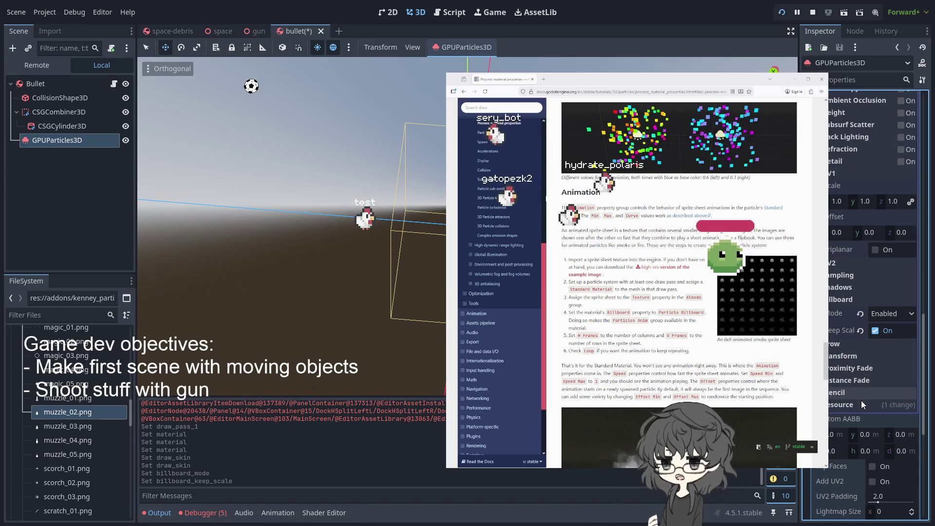
scroll(861, 397, "down", 5)
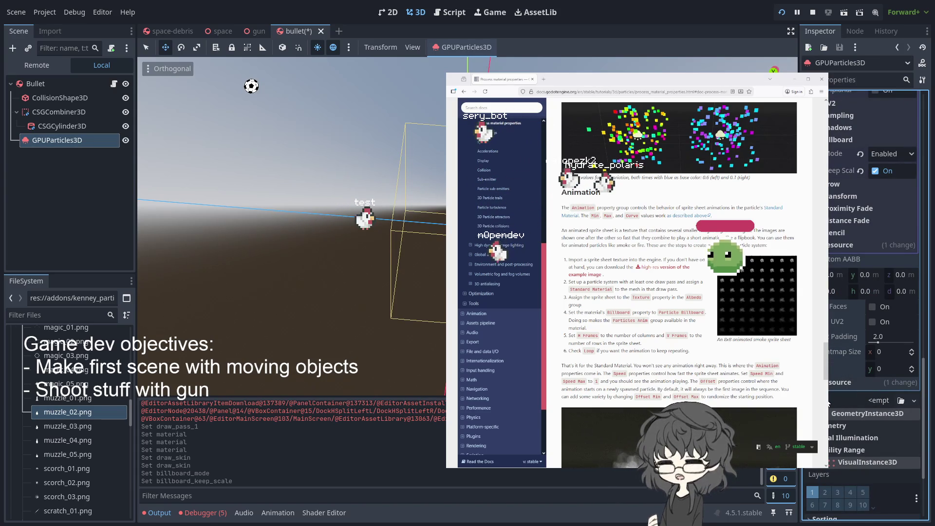
mouse_move(68, 412)
left_mouse_down()
mouse_move(851, 432)
mouse_move(883, 405)
left_mouse_up()
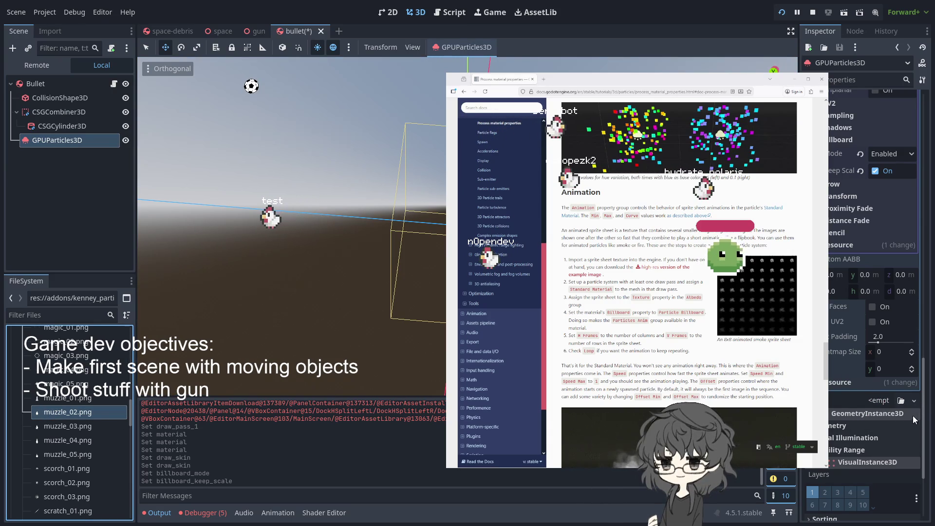
left_click(874, 422)
- Add a new CanvasItemMaterial as the material's Next Pass
scroll(854, 377, "up", 3)
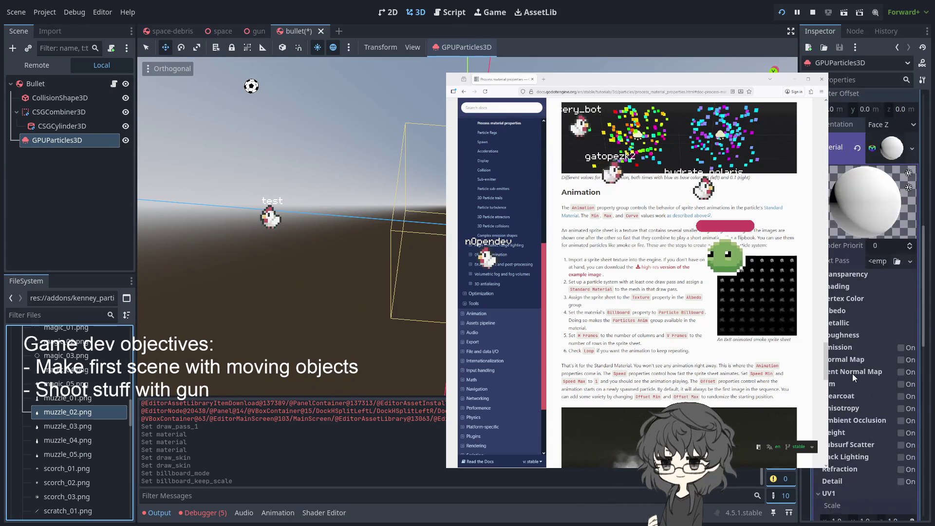
left_click(901, 264)
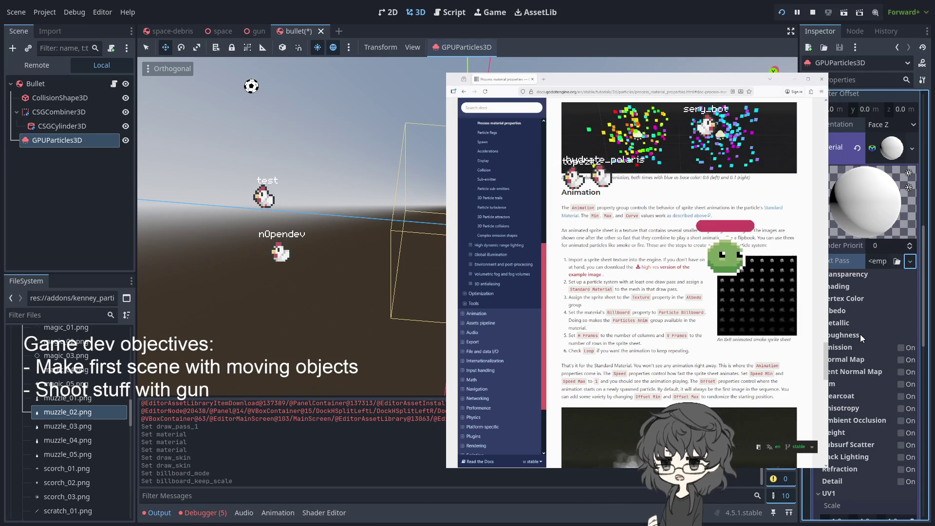
left_click(889, 261)
left_click(889, 261)
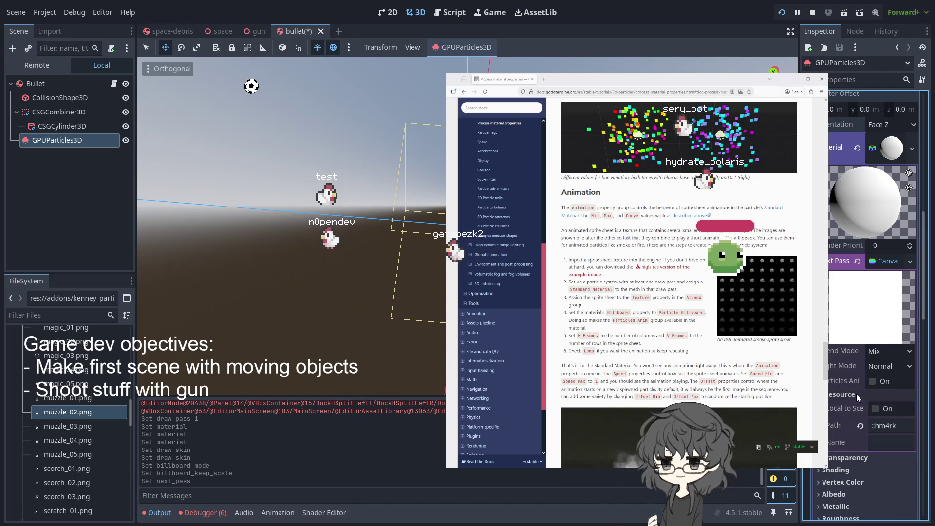
left_click(898, 263)
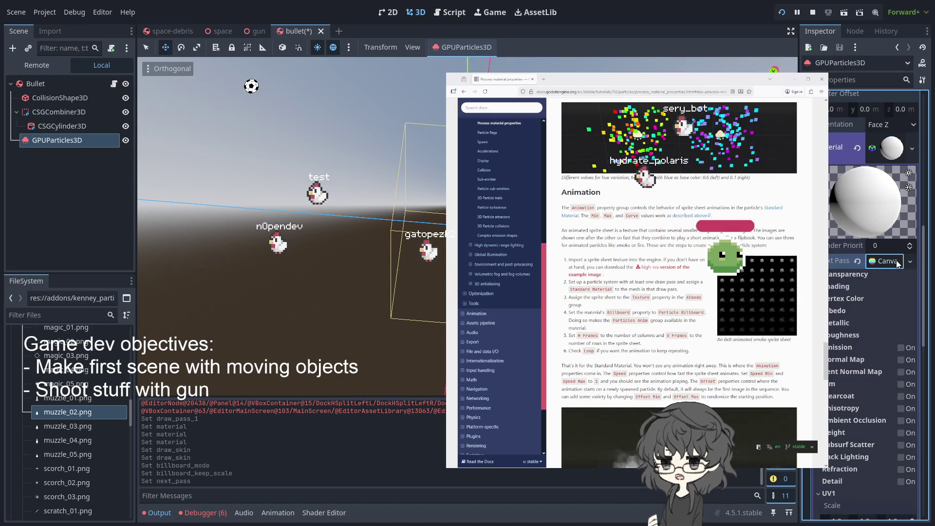
left_click(858, 261)
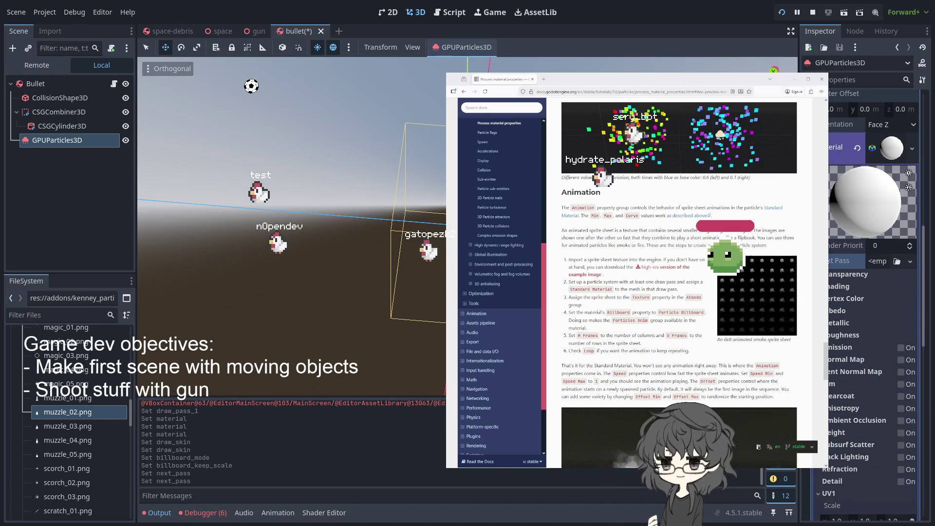
left_click_drag(72, 409, 856, 316)
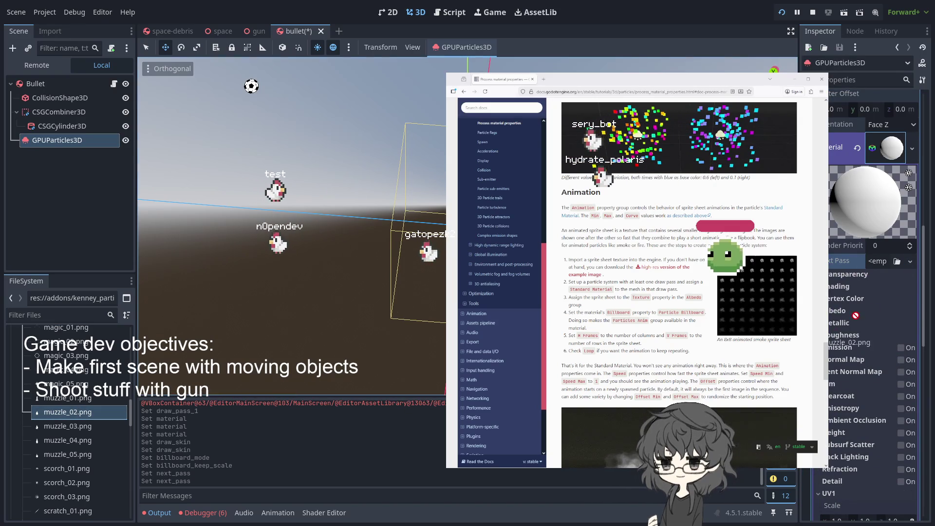
left_click(880, 266)
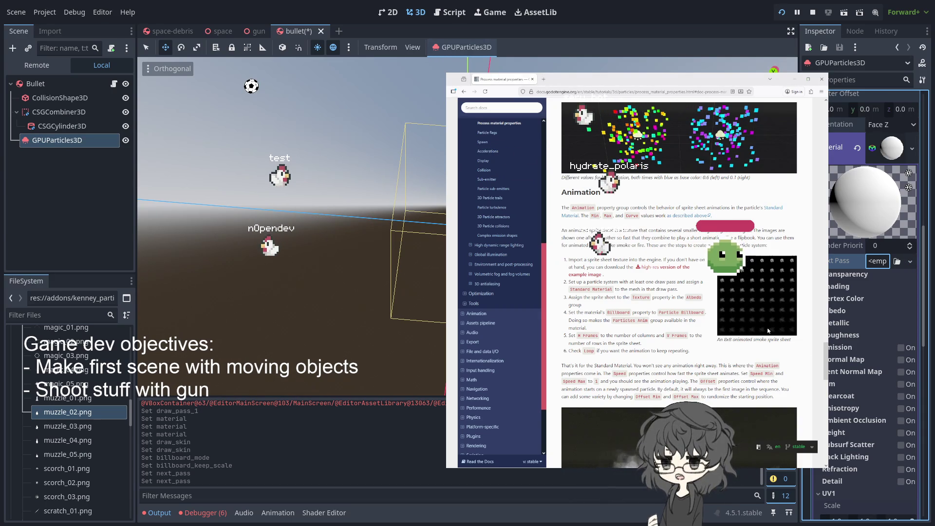
- Open the Standard Material 3D docs page and reset the QuadMesh's material to empty
scroll(768, 331, "up", 2)
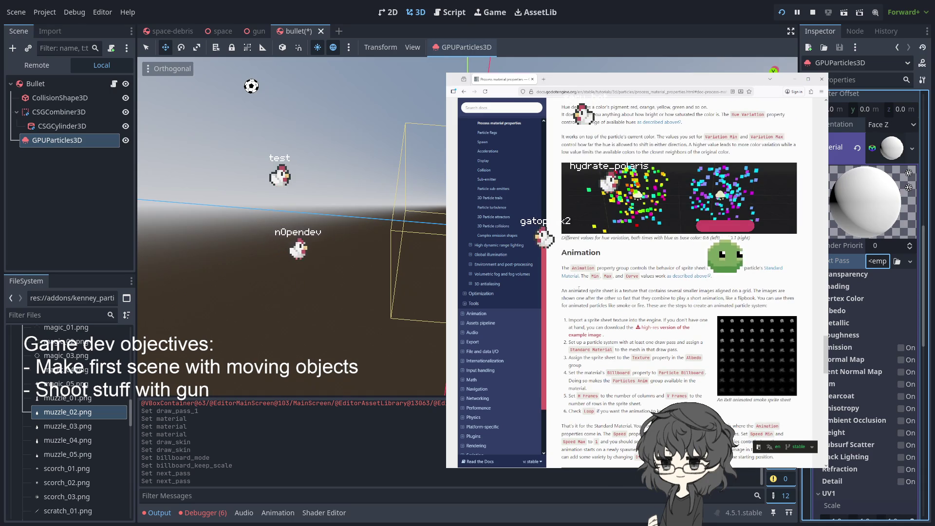
left_click(774, 271)
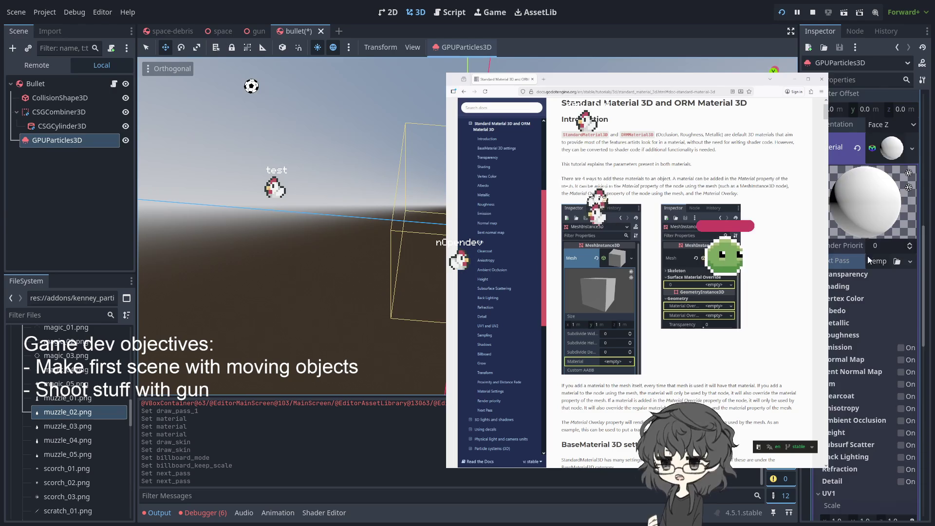
scroll(869, 256, "up", 5)
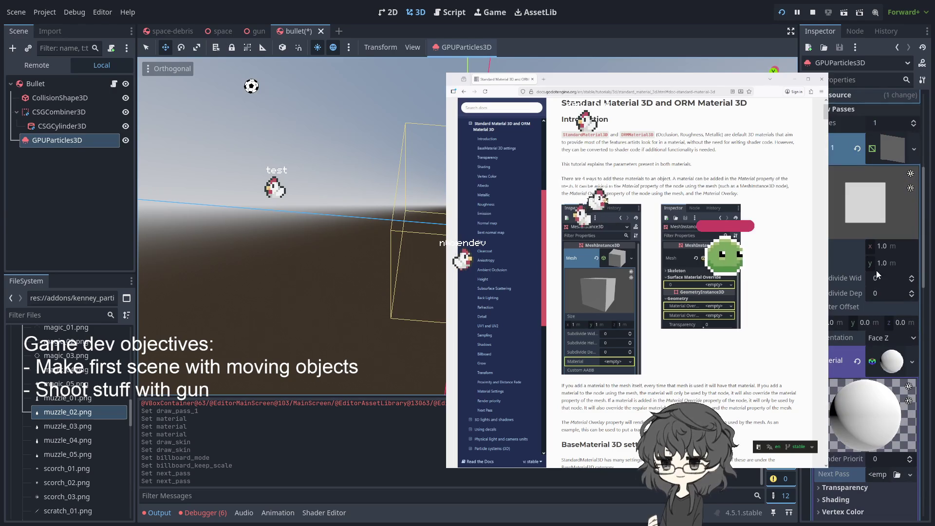
left_click(856, 360)
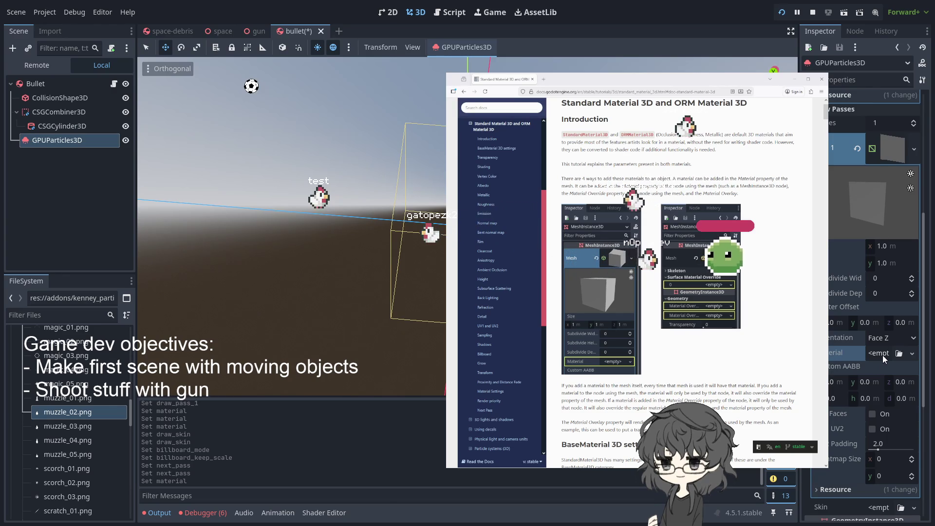
- Create a new ORMMaterial3D in the particle QuadMesh's empty Material slot and expand it
left_click(913, 354)
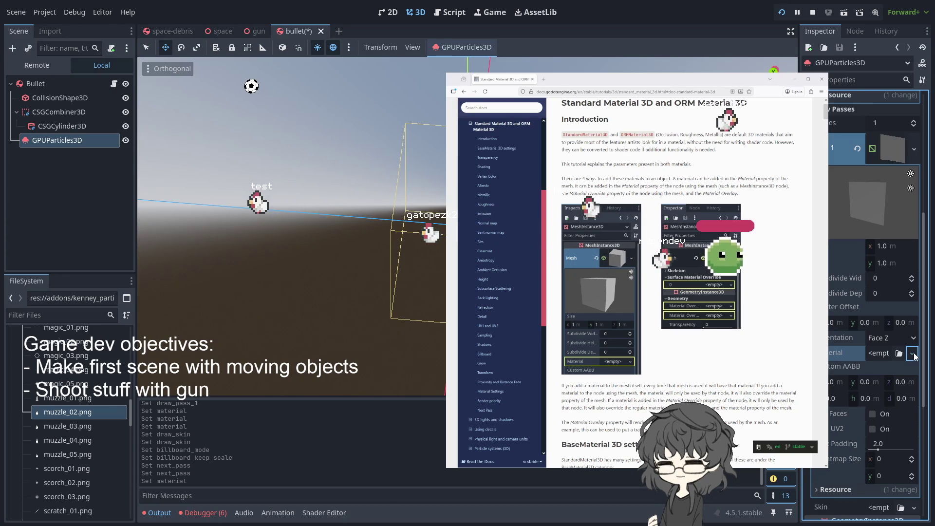
left_click(882, 361)
left_click(884, 359)
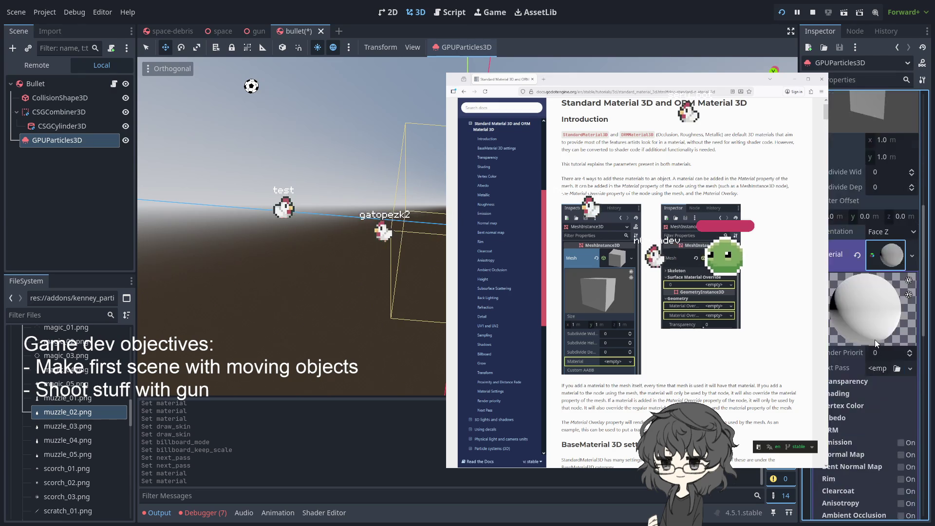
scroll(875, 340, "down", 5)
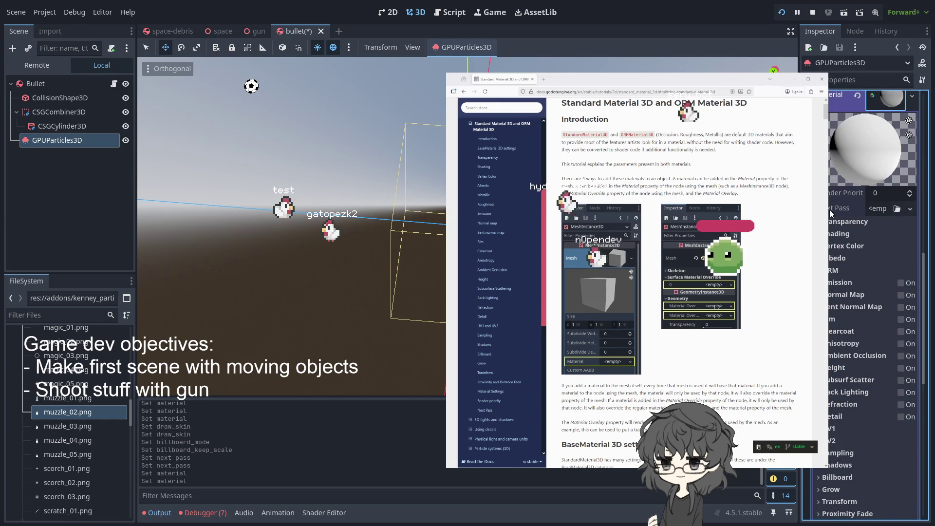
scroll(832, 204, "up", 2)
scroll(872, 349, "up", 2)
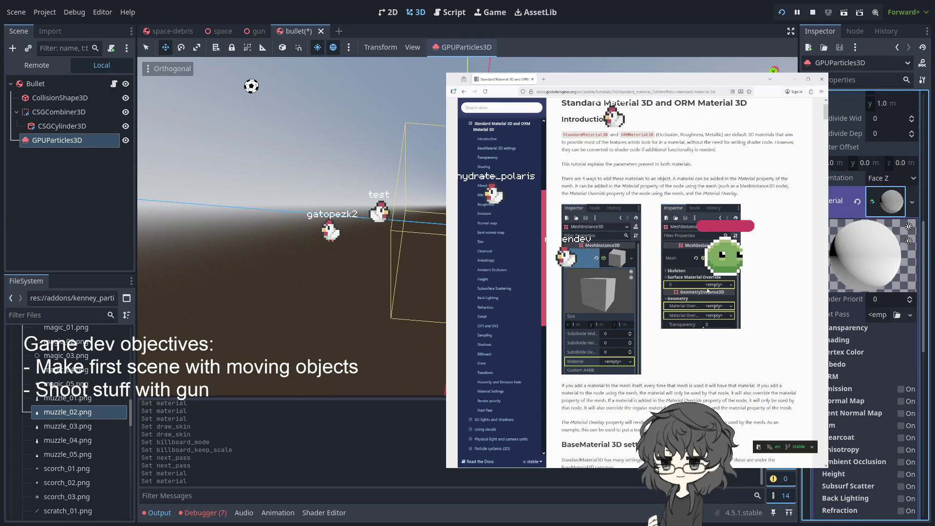
- Scroll the Standard Material 3D docs down to the Render priority and Next Pass sections
scroll(707, 291, "down", 2)
scroll(708, 291, "down", 5)
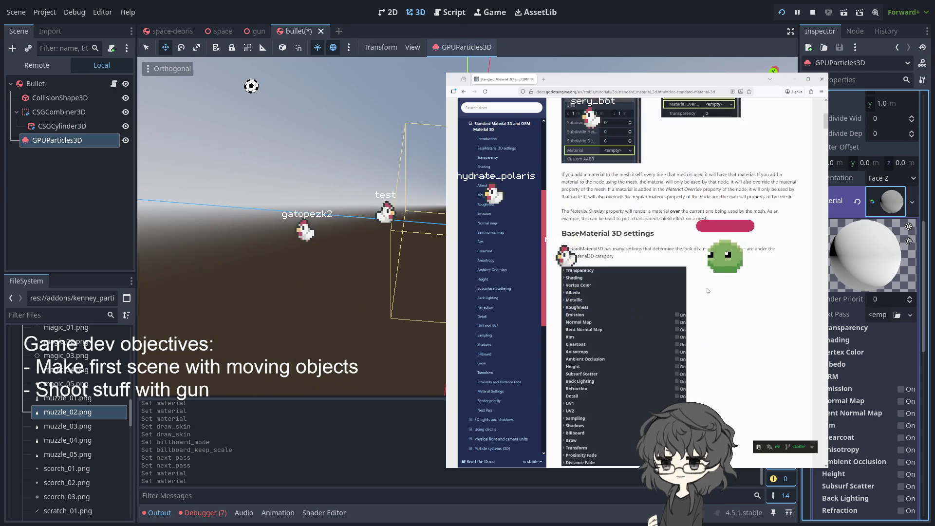
scroll(707, 291, "down", 12)
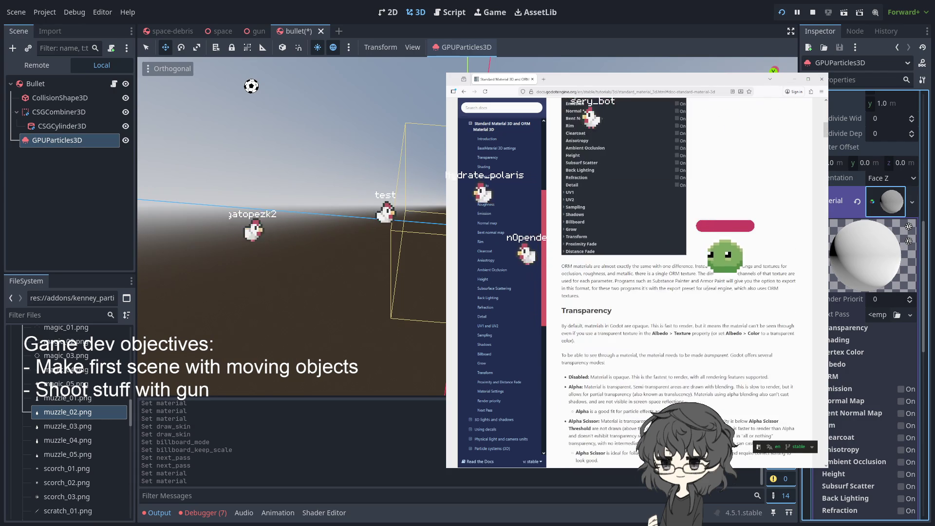
scroll(708, 291, "down", 10)
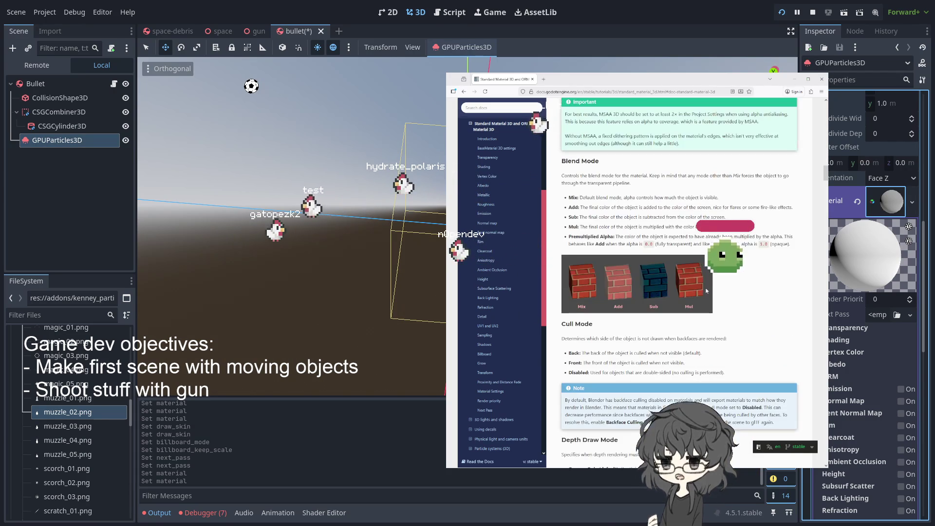
scroll(706, 288, "down", 5)
scroll(706, 288, "down", 10)
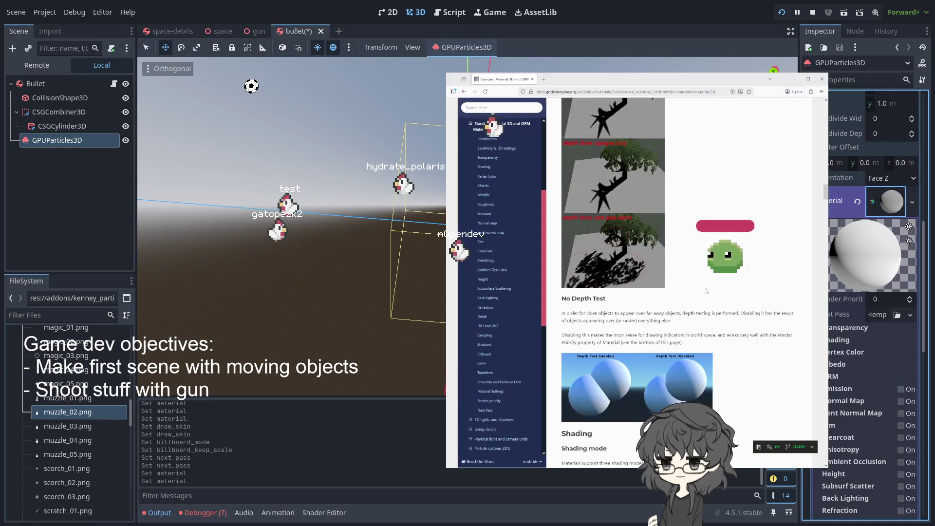
scroll(706, 288, "down", 5)
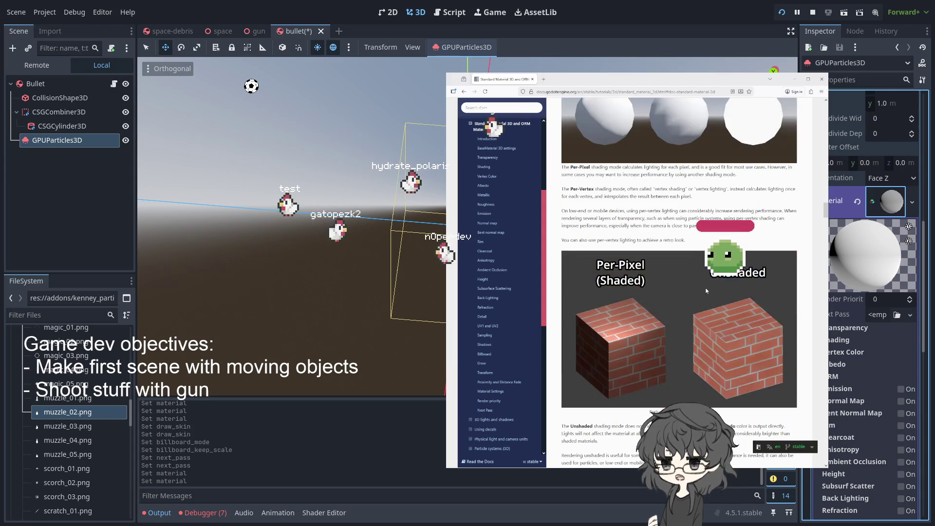
scroll(706, 291, "down", 4)
scroll(706, 291, "down", 8)
scroll(706, 291, "down", 4)
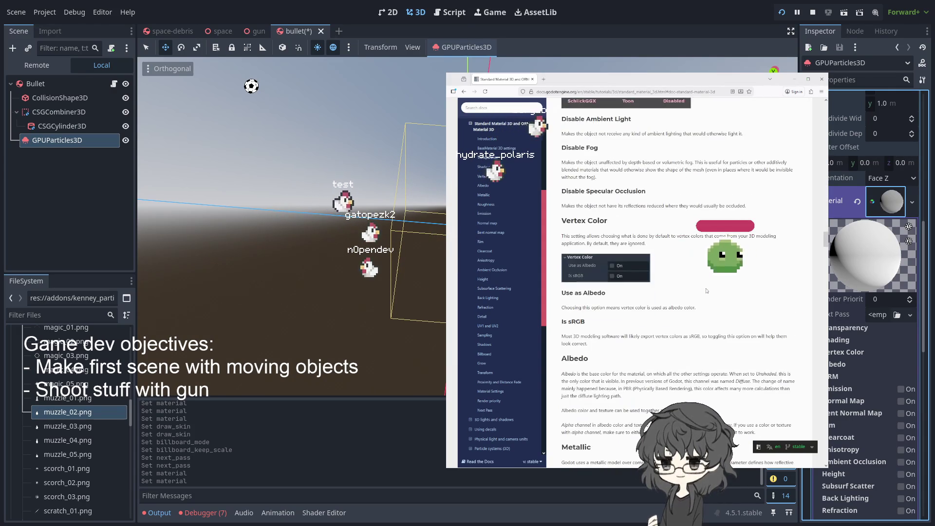
scroll(706, 290, "down", 6)
scroll(707, 291, "down", 5)
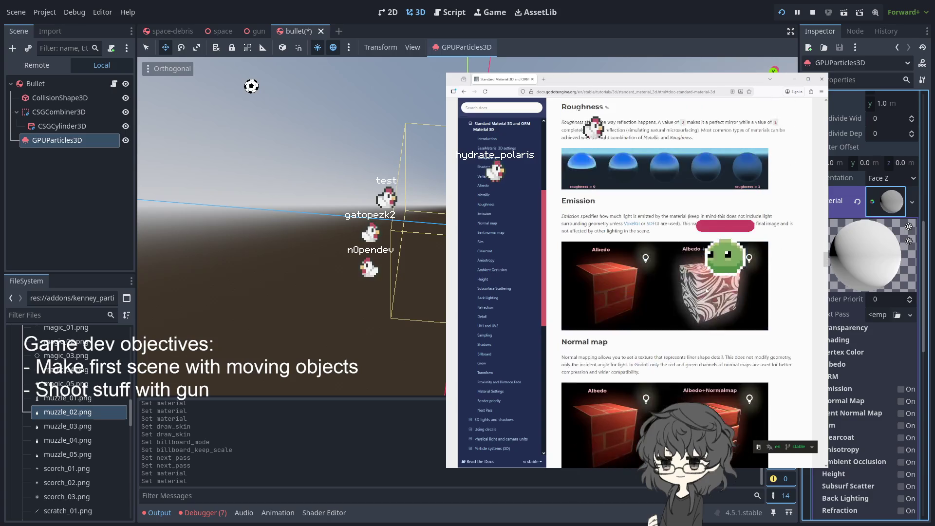
scroll(706, 291, "down", 4)
scroll(706, 289, "down", 6)
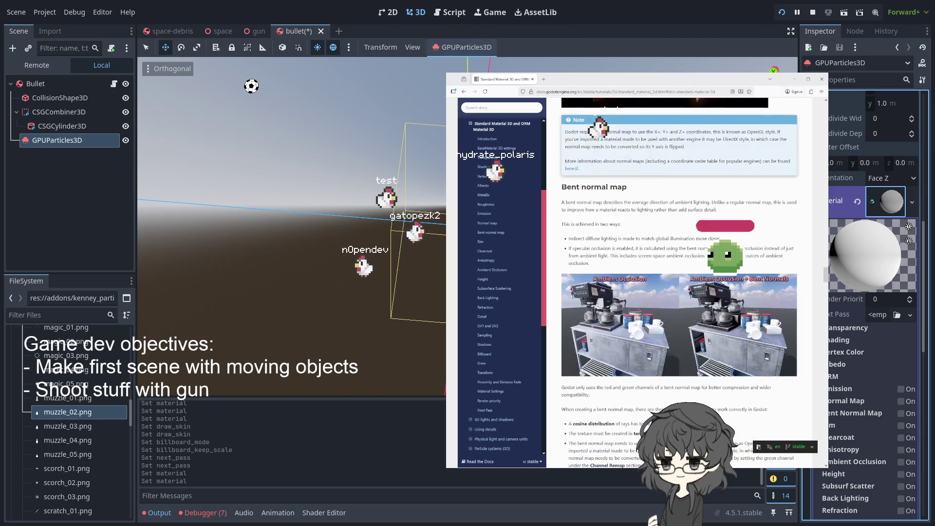
scroll(707, 291, "down", 2)
scroll(706, 291, "down", 5)
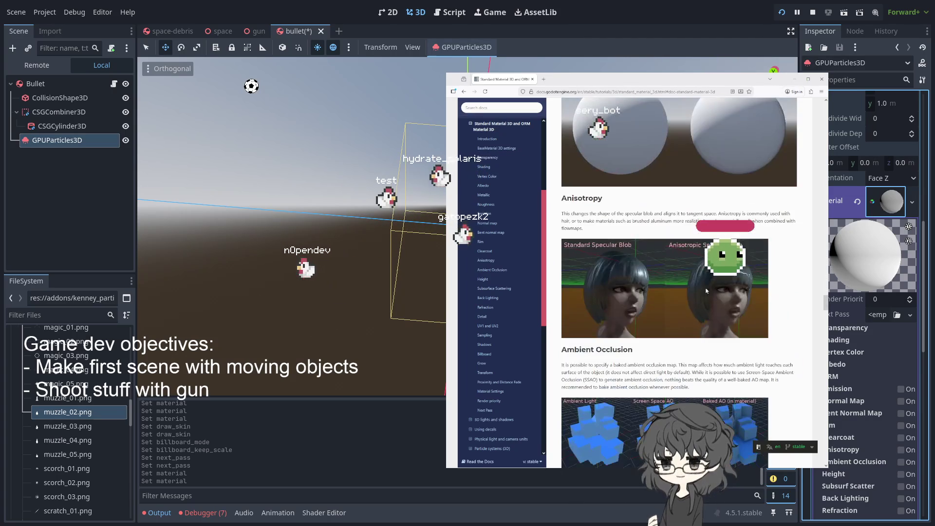
scroll(706, 288, "down", 6)
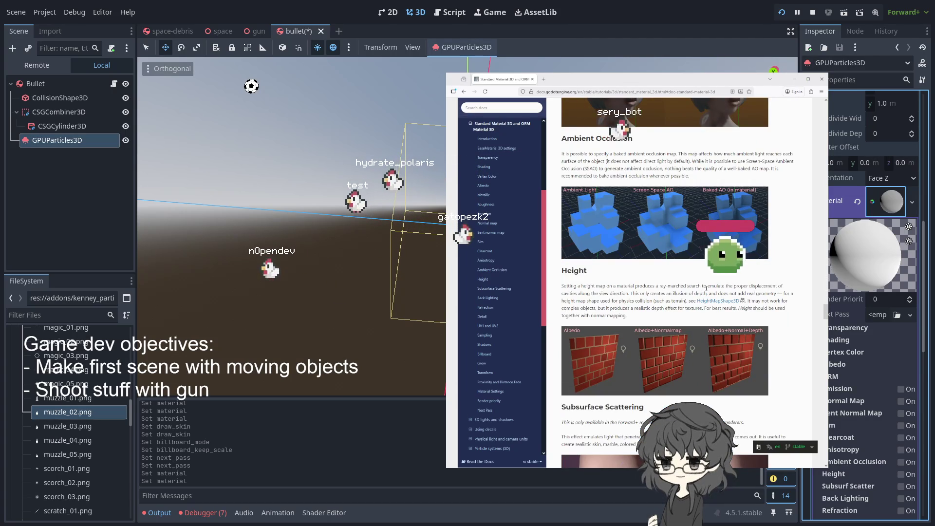
scroll(706, 288, "down", 6)
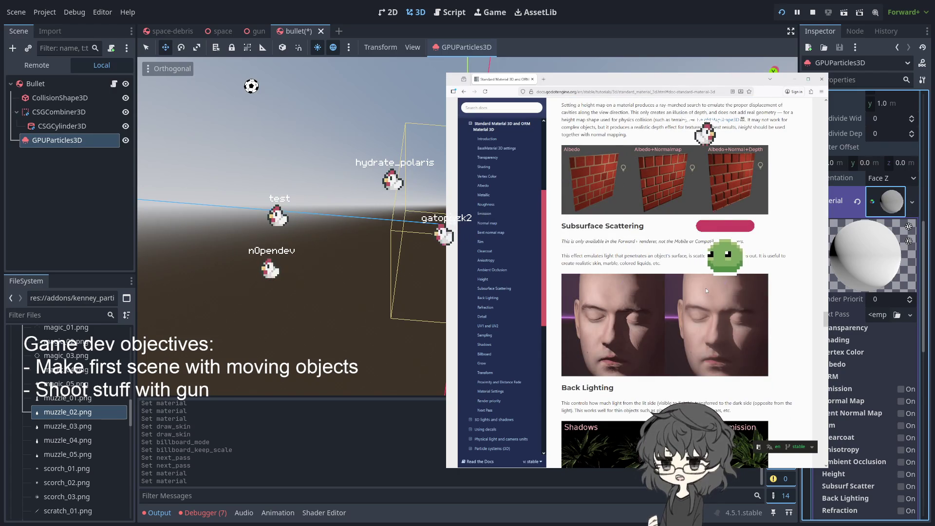
scroll(706, 290, "down", 8)
scroll(706, 290, "down", 10)
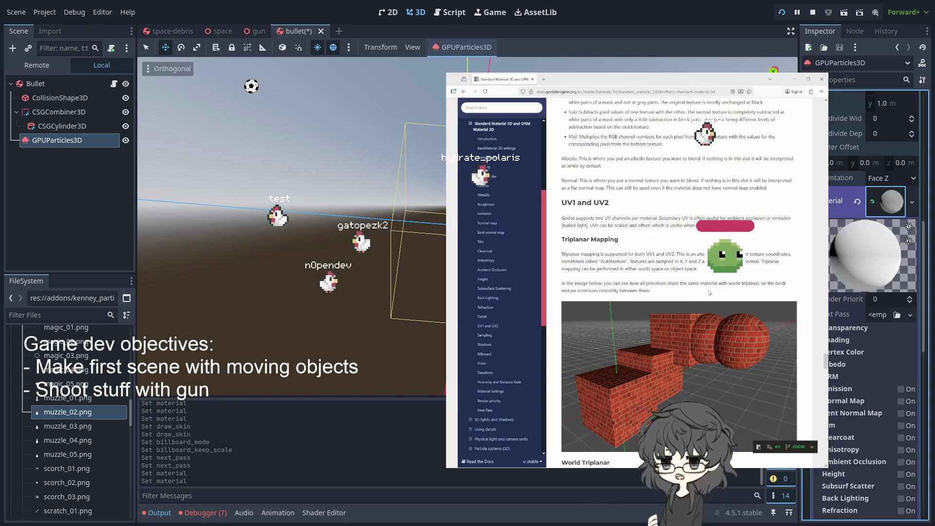
scroll(707, 288, "down", 10)
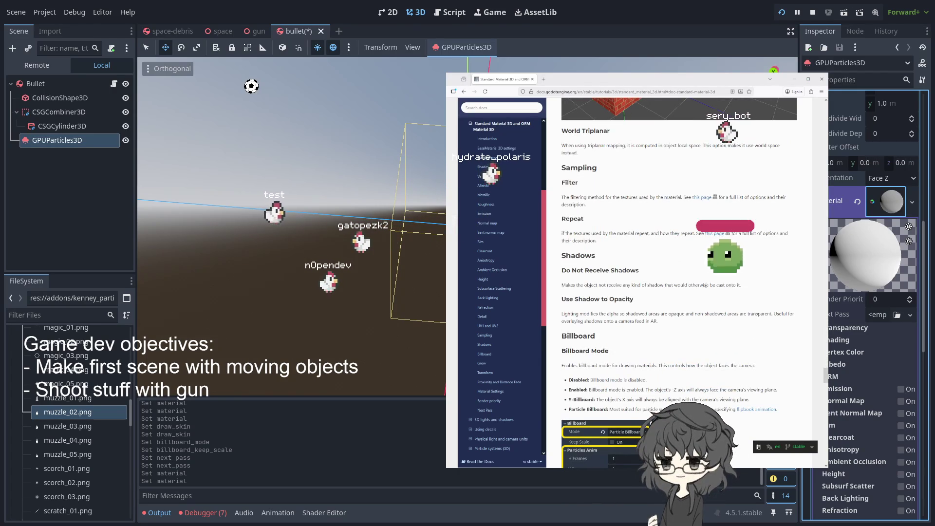
scroll(706, 286, "down", 3)
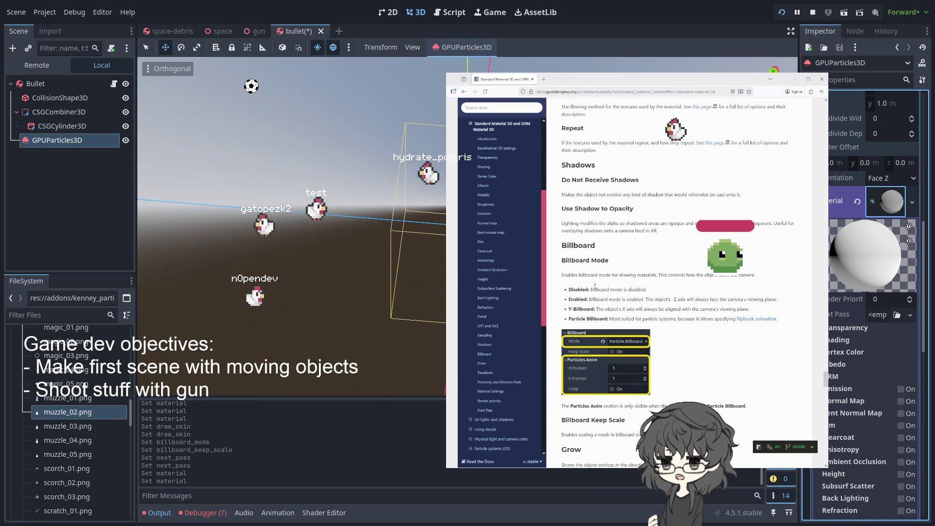
scroll(639, 291, "up", 4)
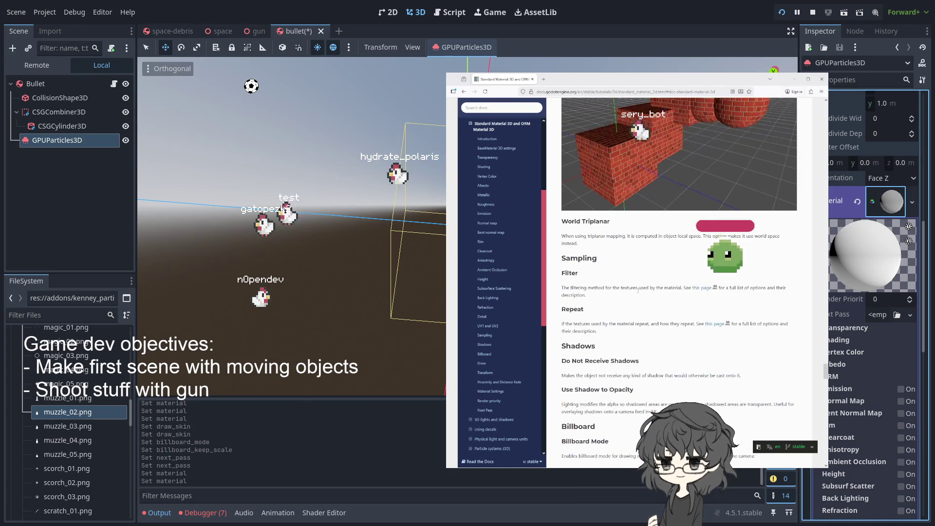
scroll(639, 290, "down", 3)
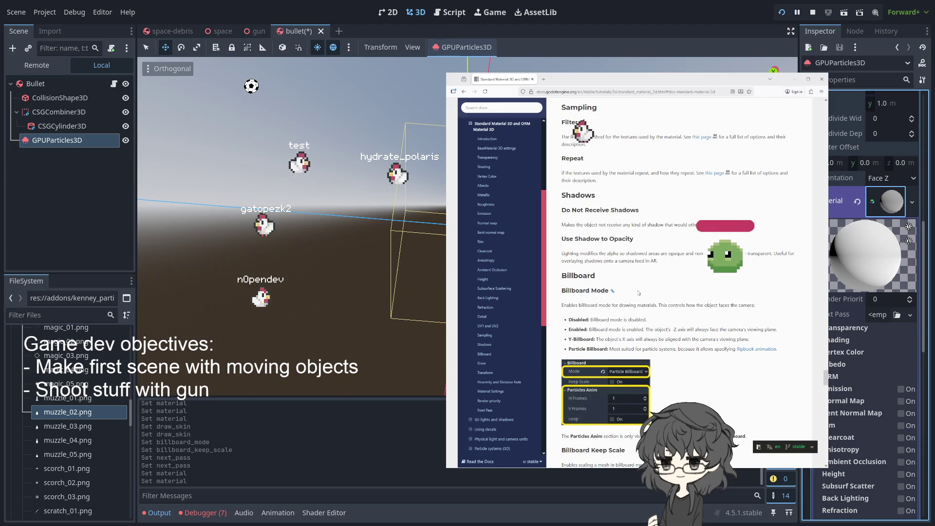
scroll(638, 292, "down", 9)
scroll(638, 293, "down", 12)
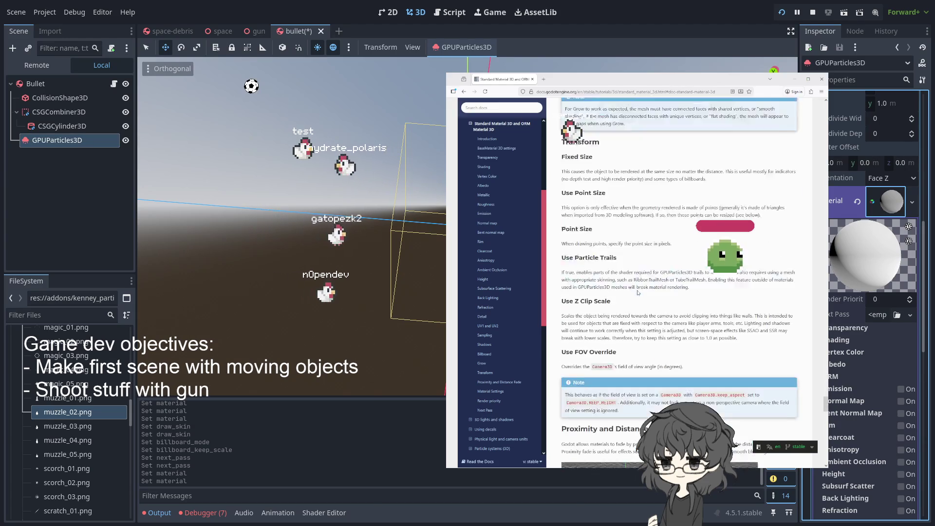
scroll(637, 293, "down", 10)
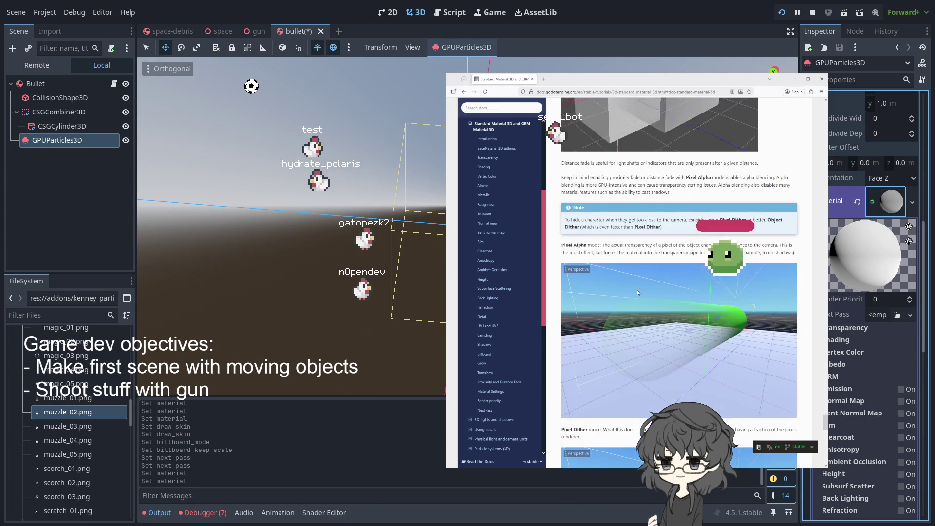
scroll(637, 292, "down", 4)
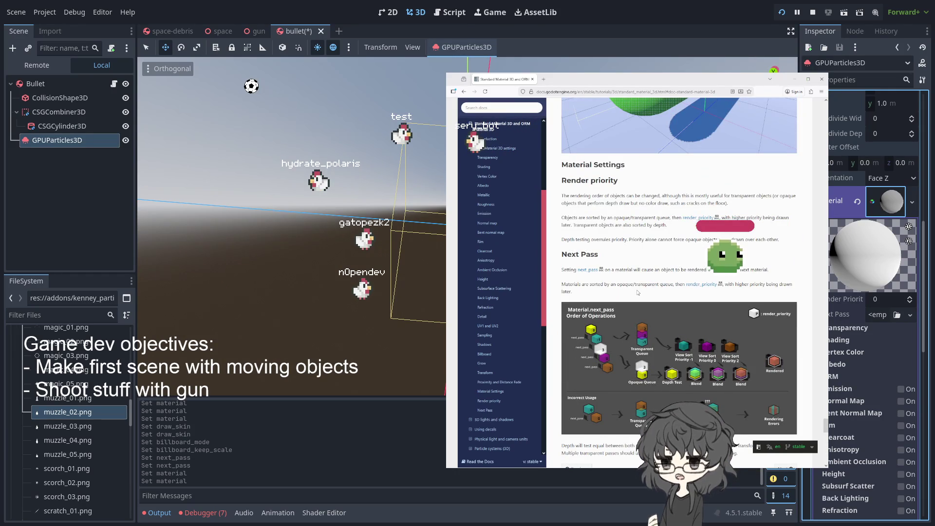
- Search the docs page for 'texture' and step through matches to the Albedo section's mention
key("ctrl+f")
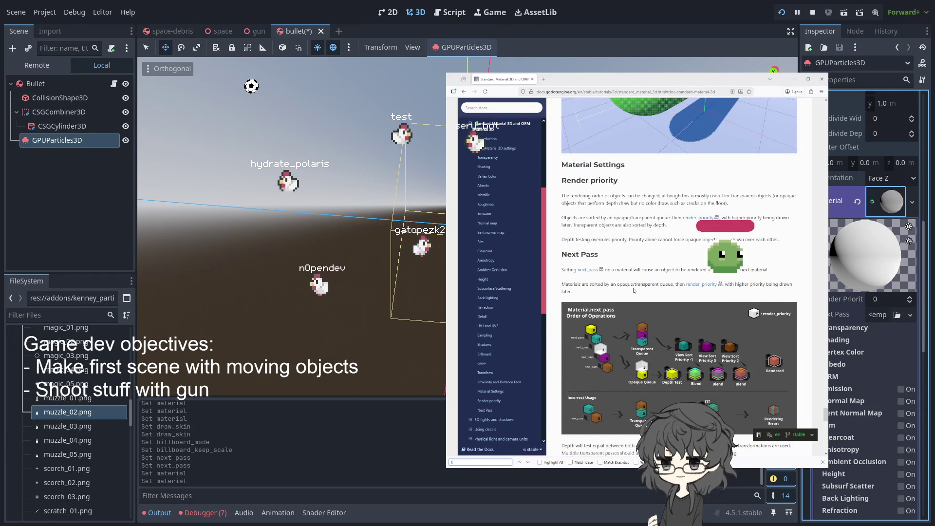
type("texture")
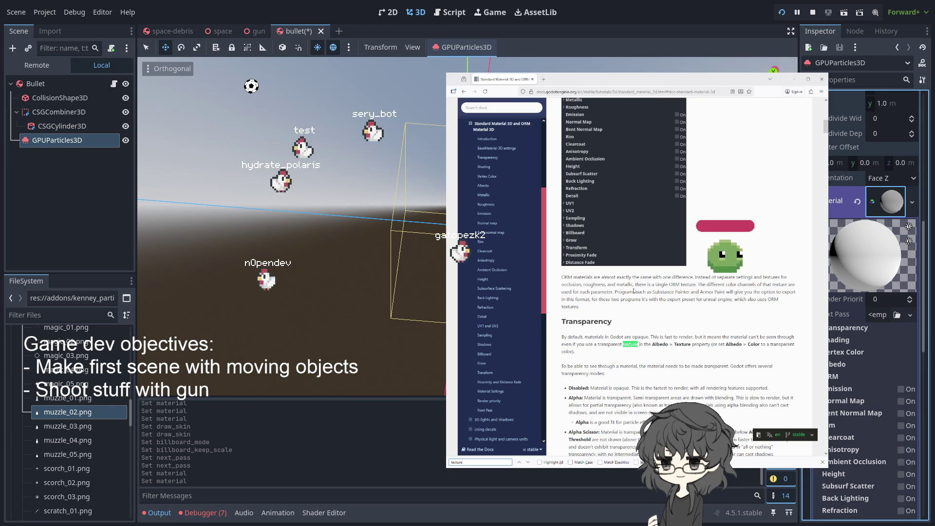
key("Return")
key("Return")
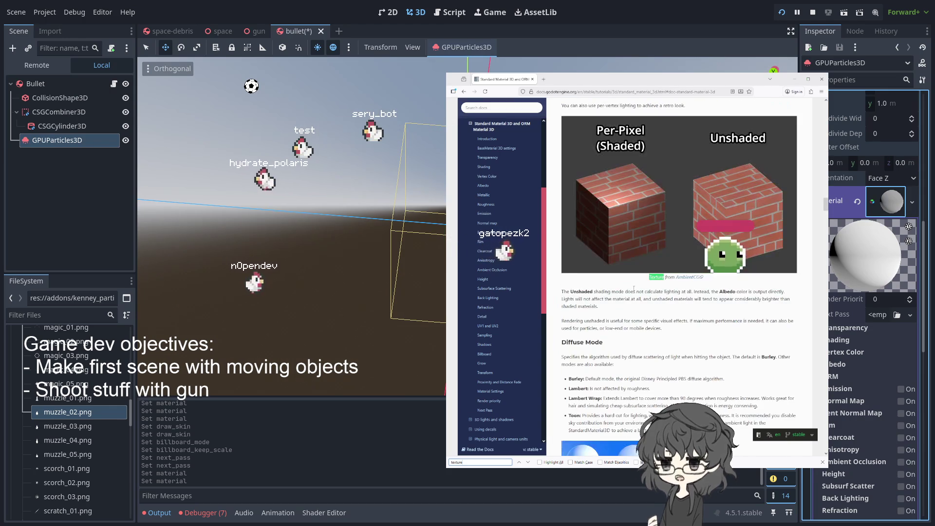
key("Return")
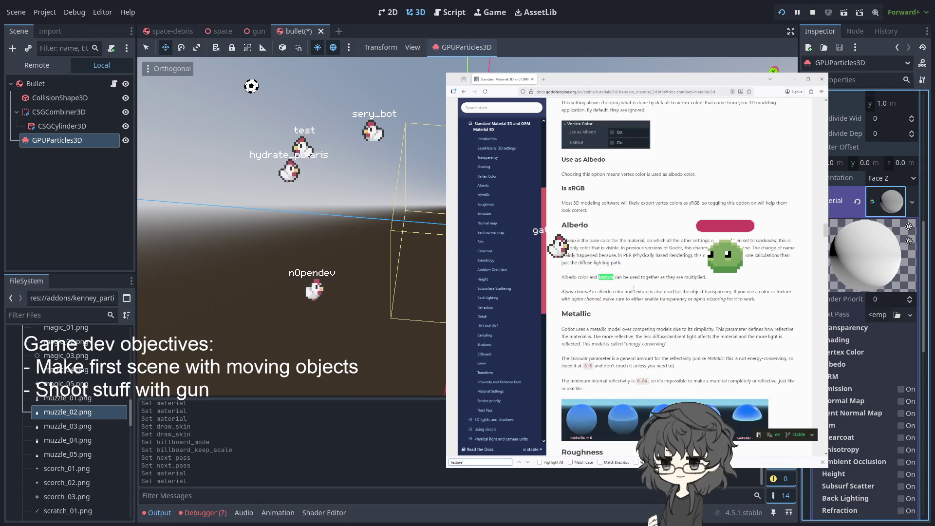
key("Return")
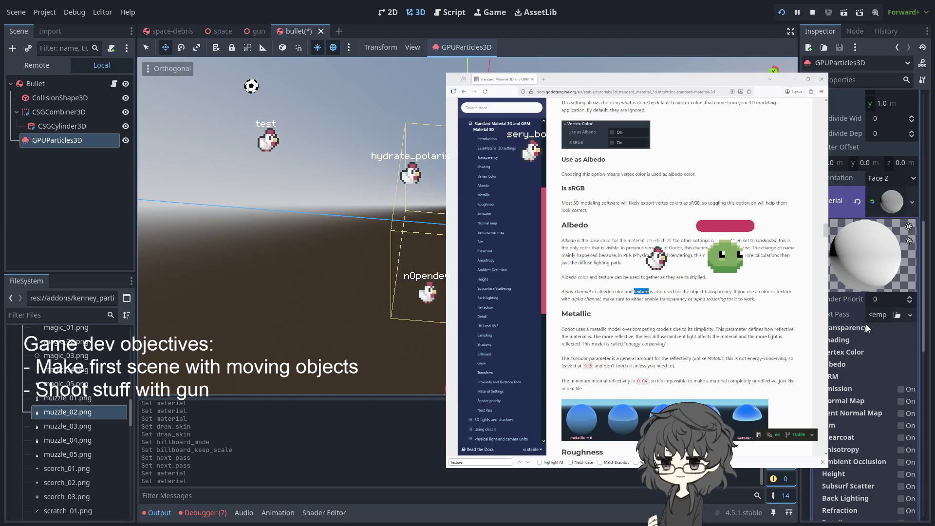
- Expand the particle material and its Albedo section, then preview muzzle_01.png in FileSystem
scroll(616, 272, "up", 5)
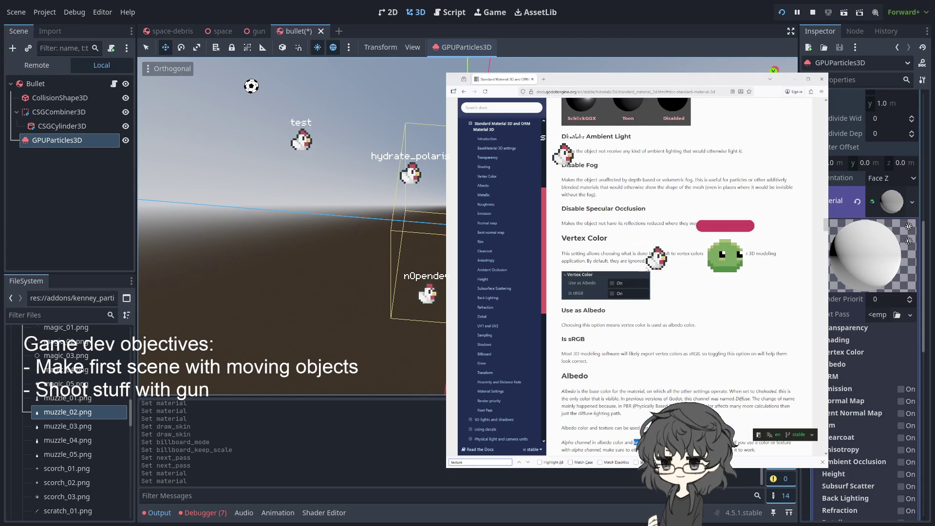
scroll(647, 269, "down", 5)
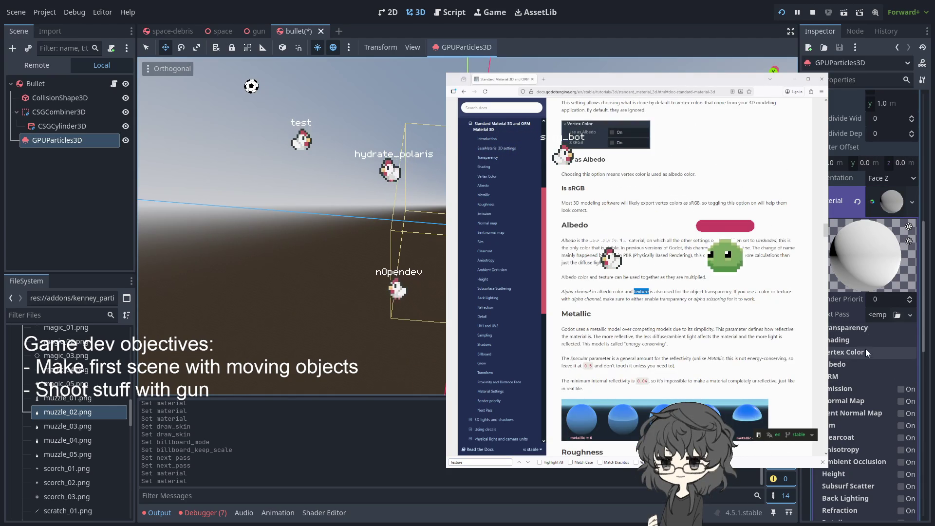
scroll(852, 322, "down", 3)
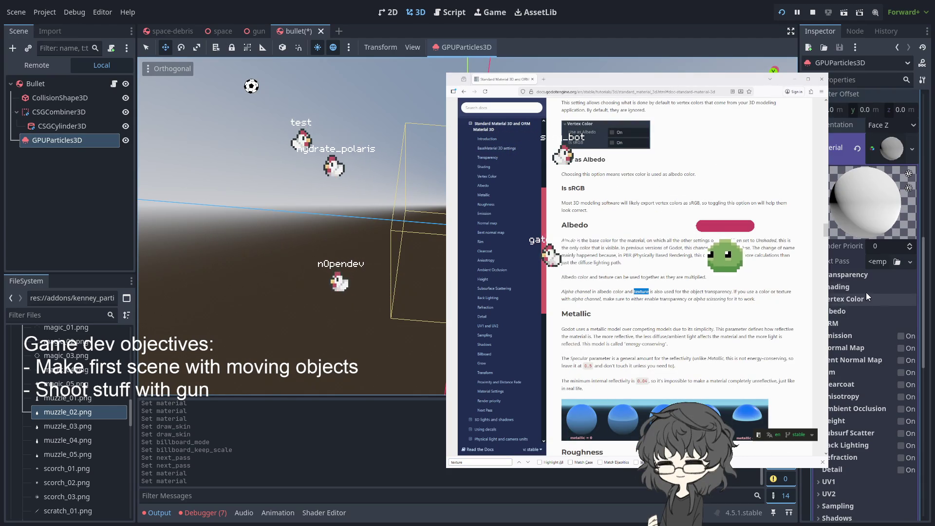
scroll(866, 290, "up", 10)
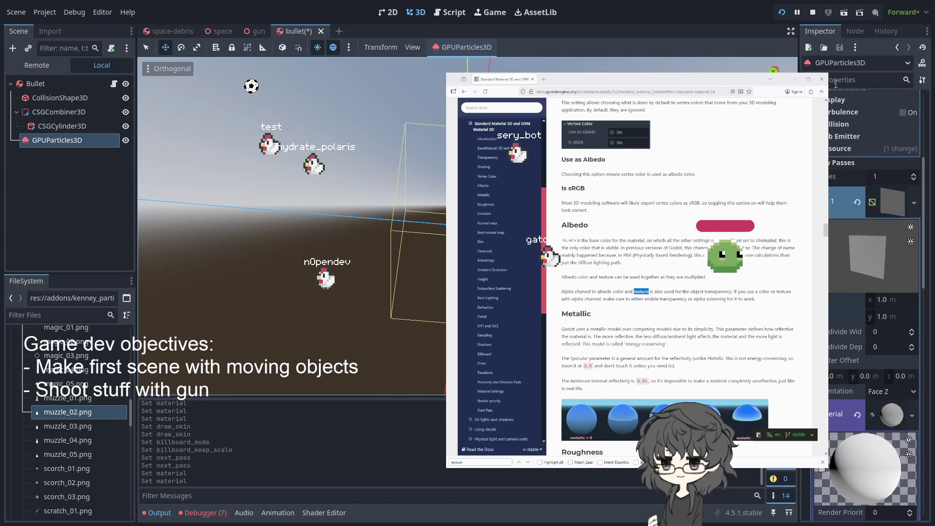
left_click(891, 414)
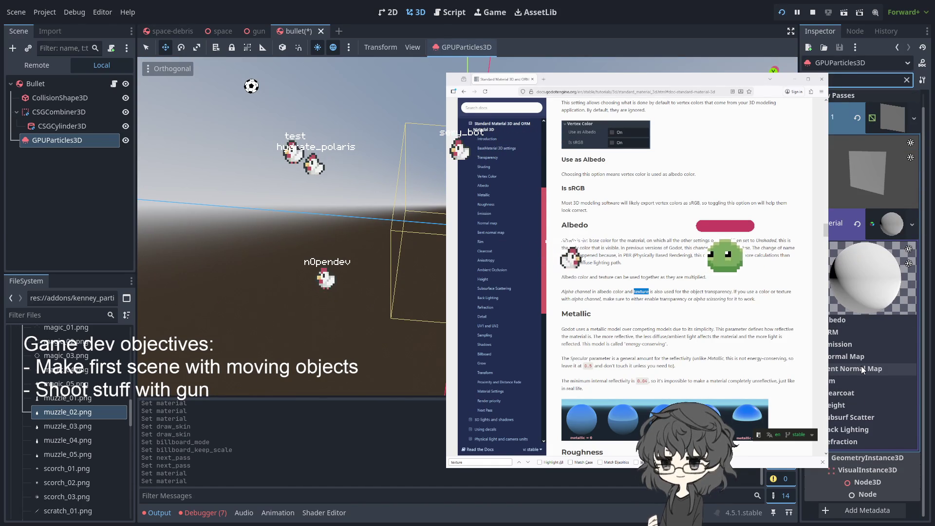
left_click(854, 320)
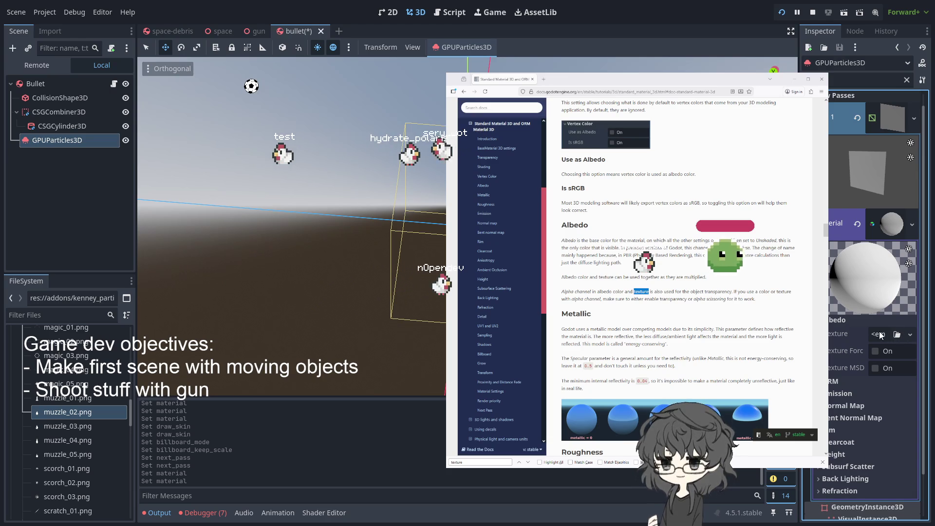
left_click(69, 403)
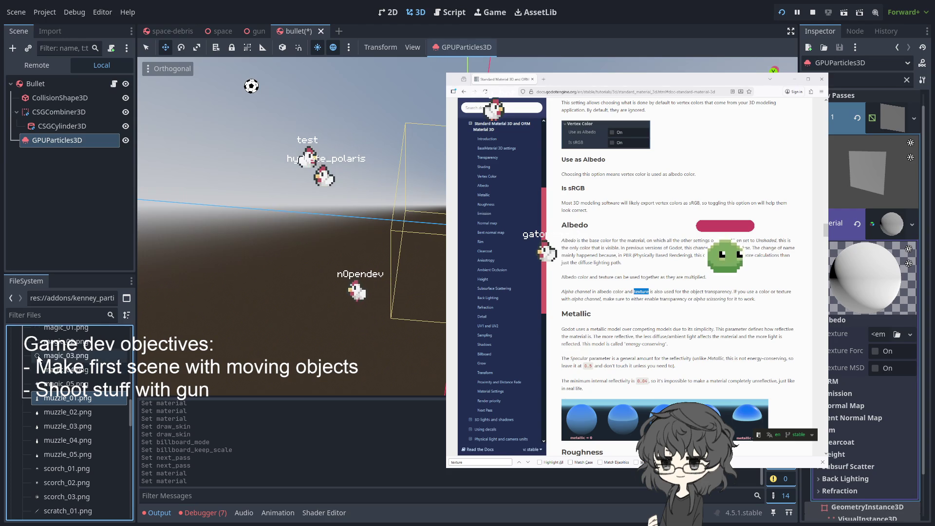
- Browse the kenney_particle_pack textures, previewing smoke_03.png, to settle on smoke_01.png
scroll(54, 367, "up", 3)
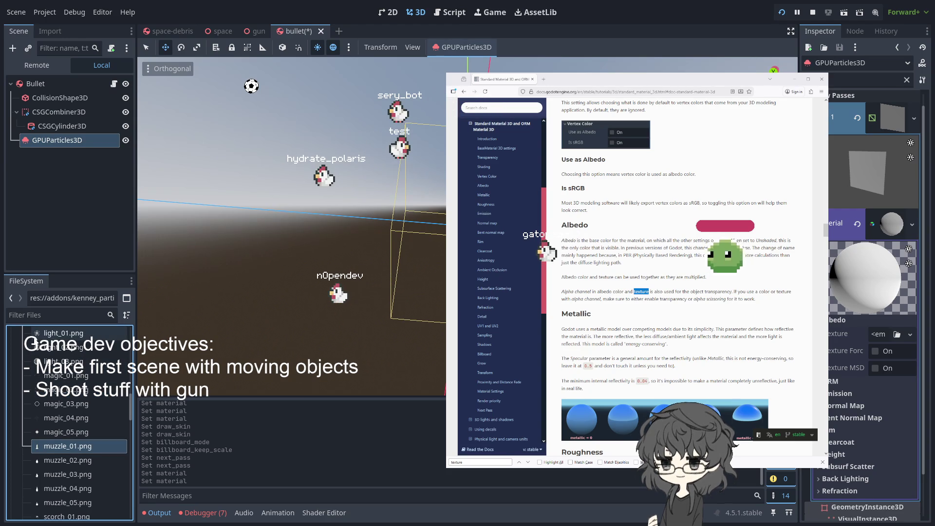
scroll(37, 340, "up", 5)
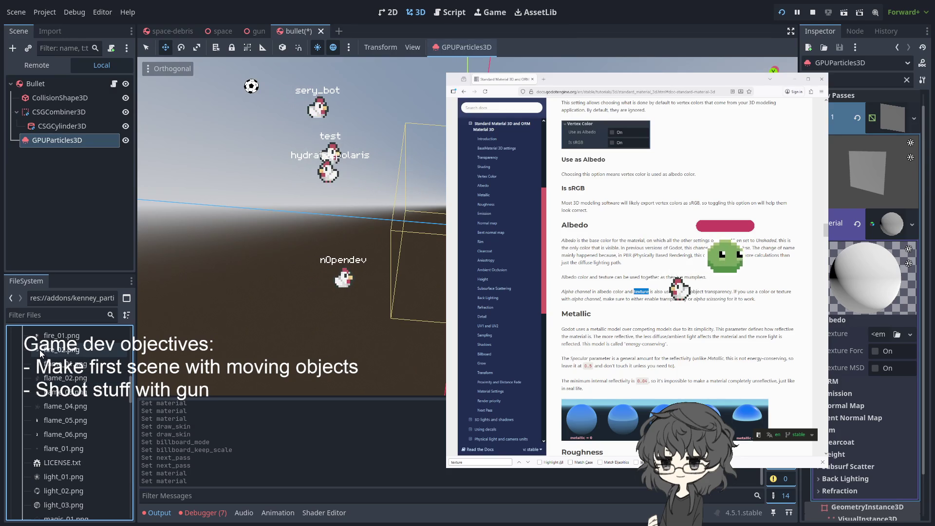
scroll(38, 351, "up", 3)
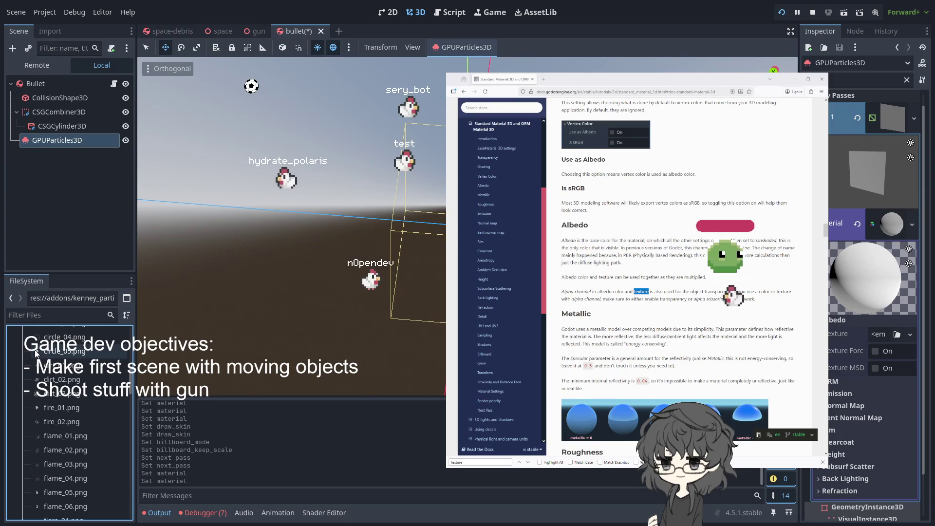
scroll(49, 370, "up", 5)
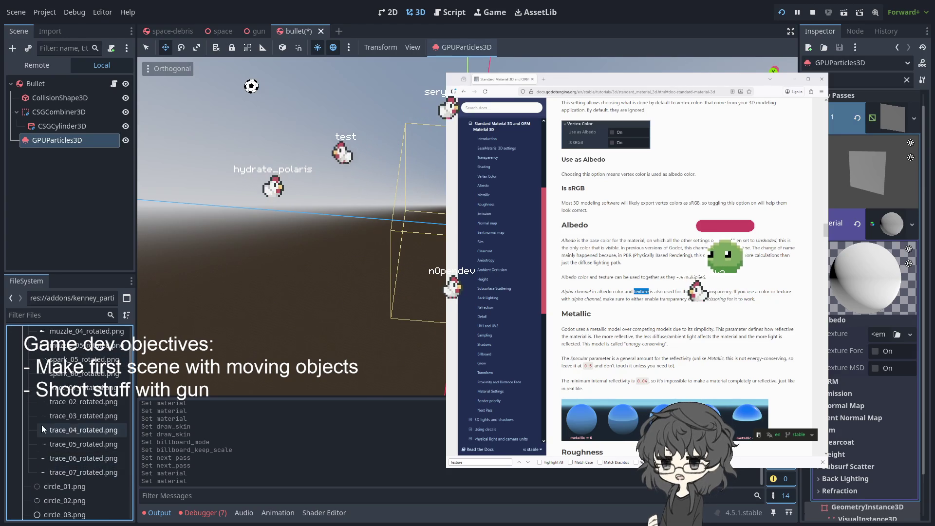
scroll(42, 419, "up", 4)
scroll(49, 402, "down", 10)
scroll(59, 399, "down", 7)
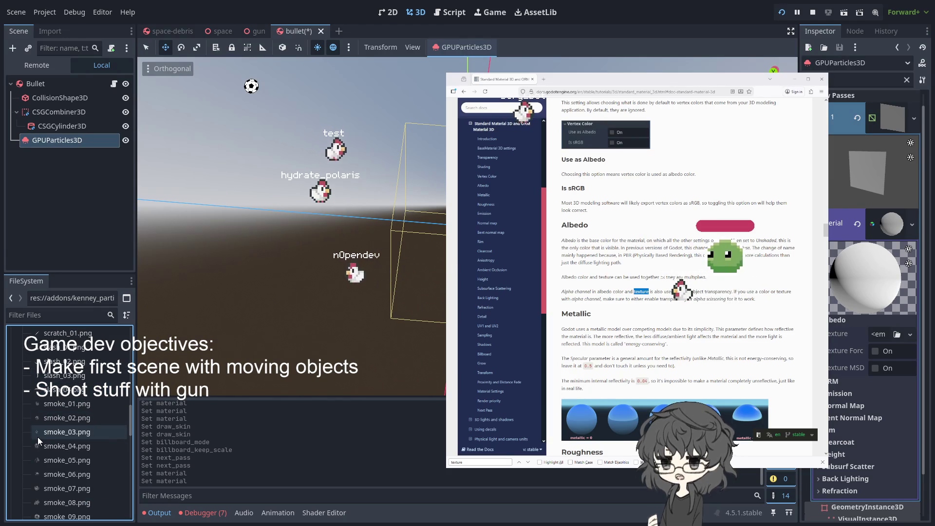
left_click(37, 437)
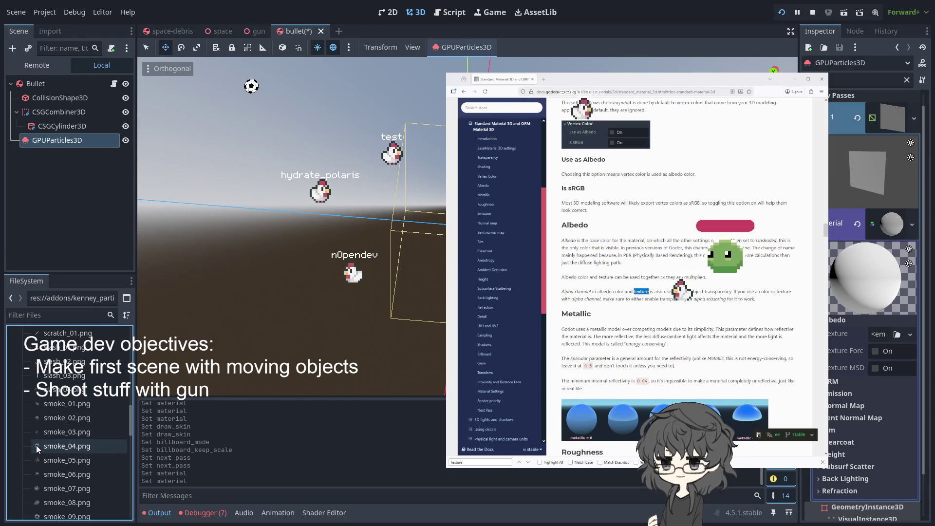
scroll(63, 418, "down", 5)
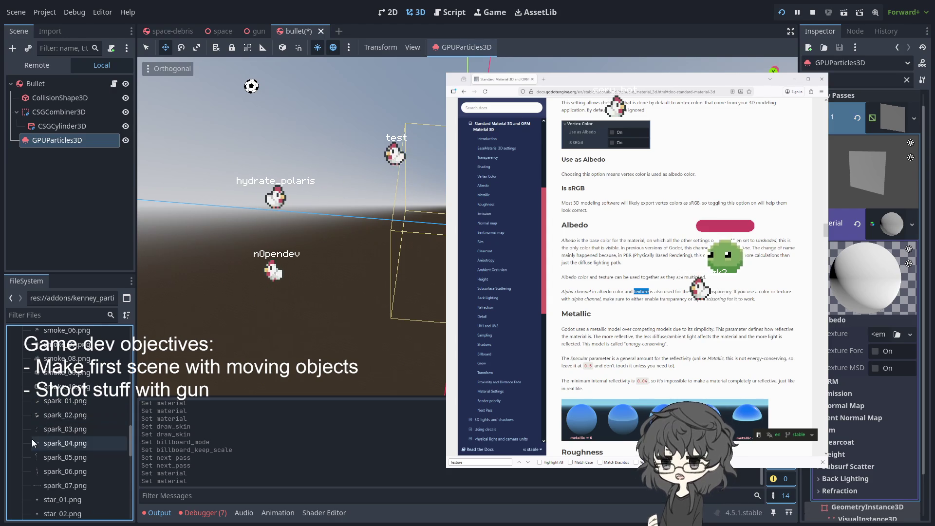
scroll(36, 448, "down", 3)
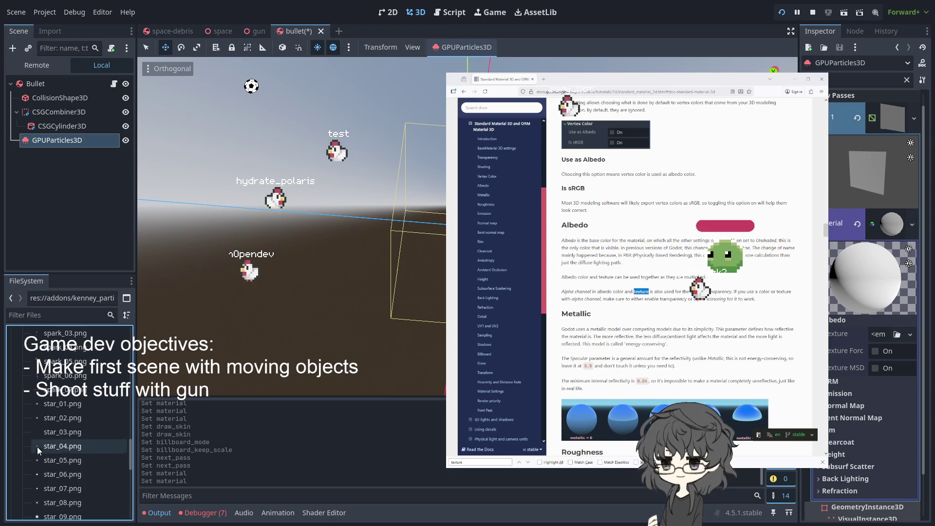
scroll(39, 400, "down", 3)
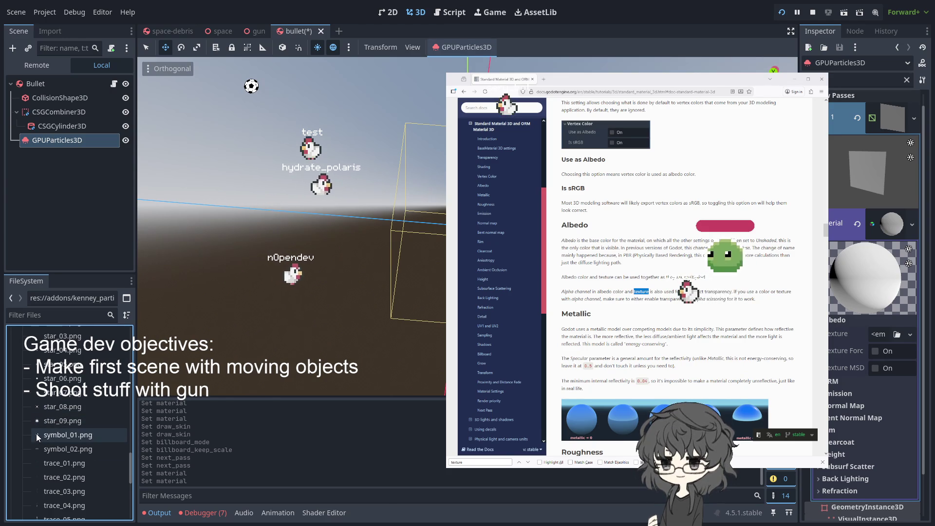
scroll(36, 433, "down", 3)
scroll(39, 439, "down", 2)
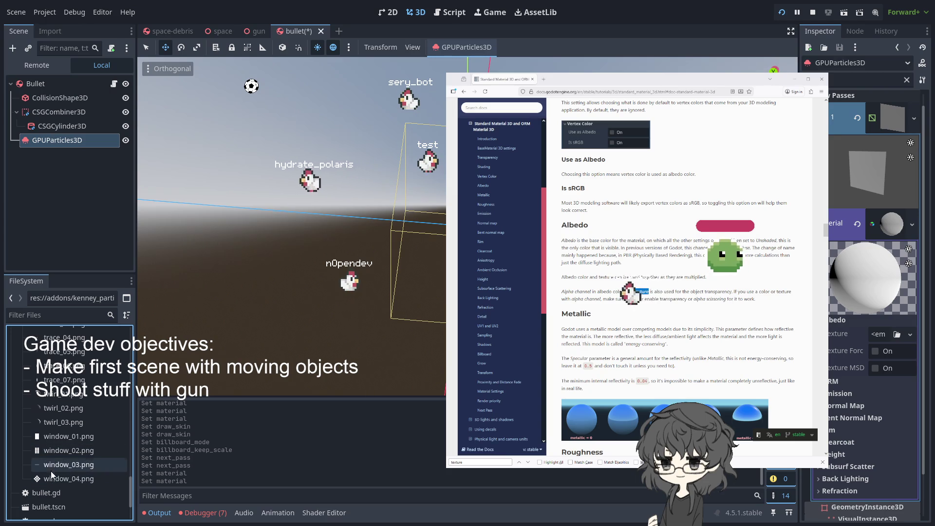
scroll(61, 418, "up", 9)
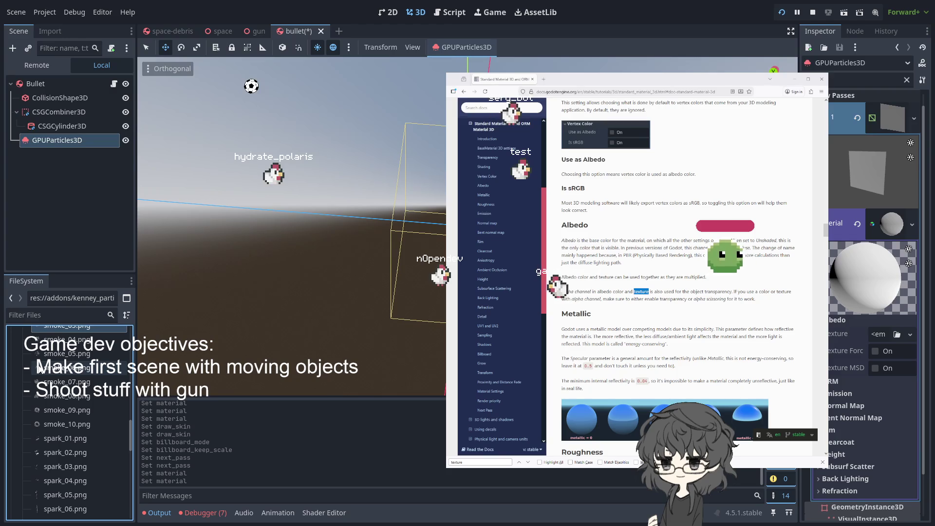
scroll(52, 352, "up", 3)
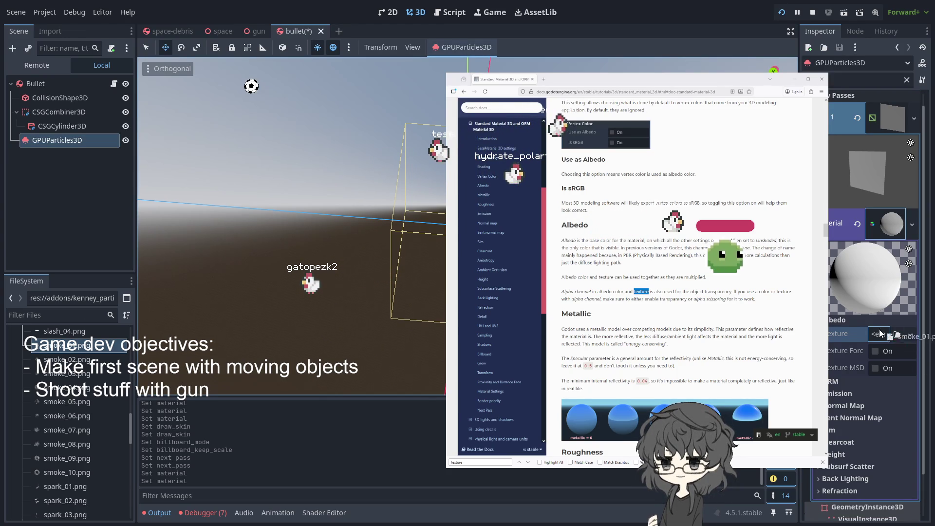
- Drop smoke_01.png into the material's Albedo Texture slot and reselect GPUParticles3D to see it
left_click_drag(881, 337, 880, 337)
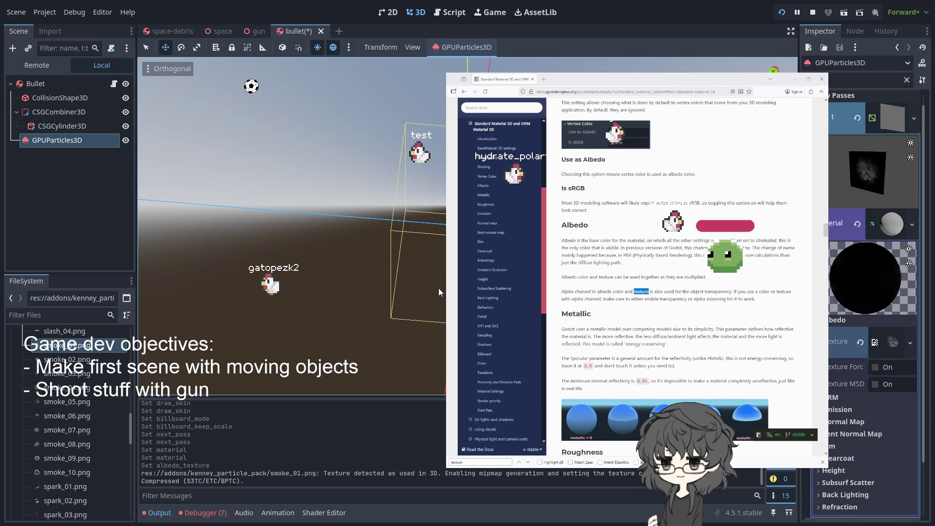
left_click_drag(273, 224, 341, 224)
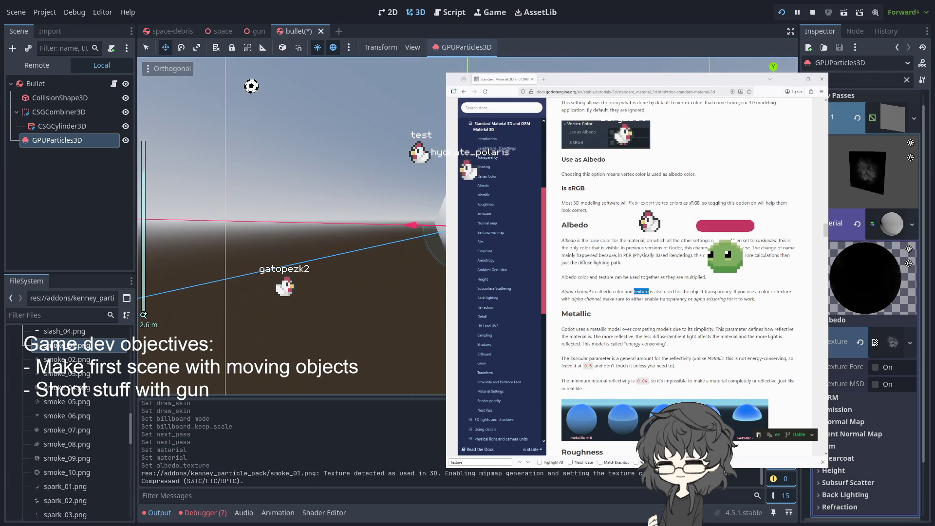
left_click(292, 224)
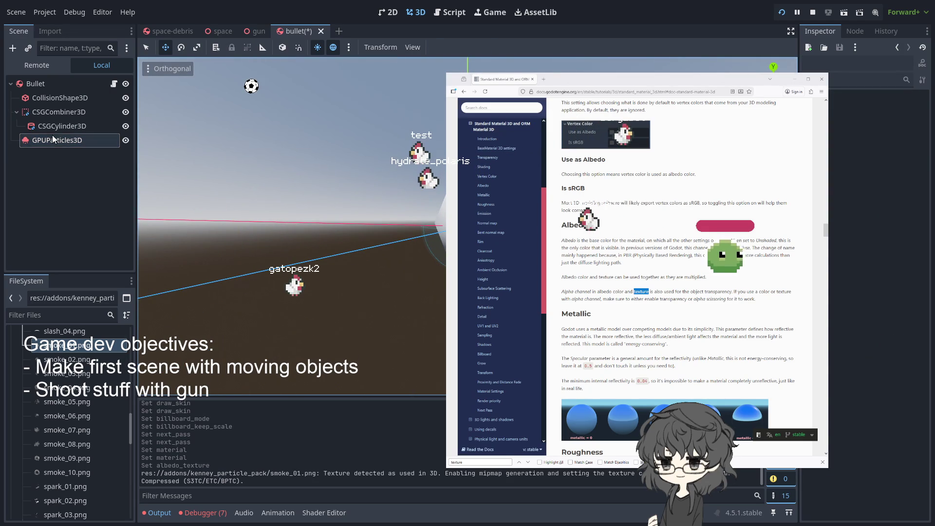
left_click(431, 210)
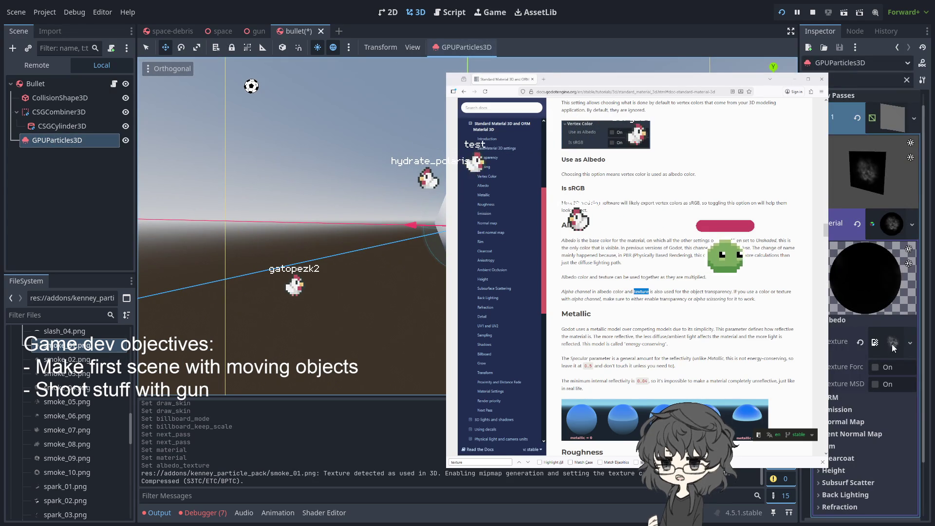
scroll(861, 224, "up", 1)
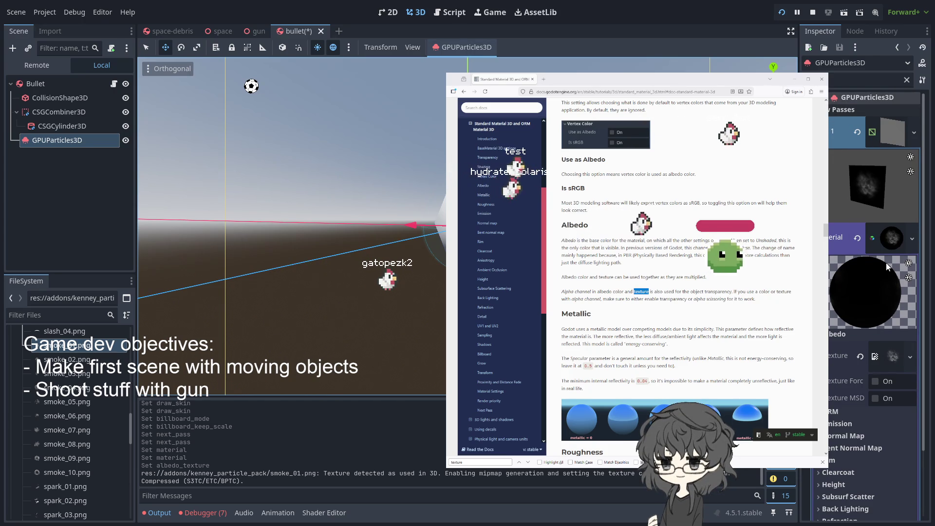
left_click_drag(838, 297, 882, 298)
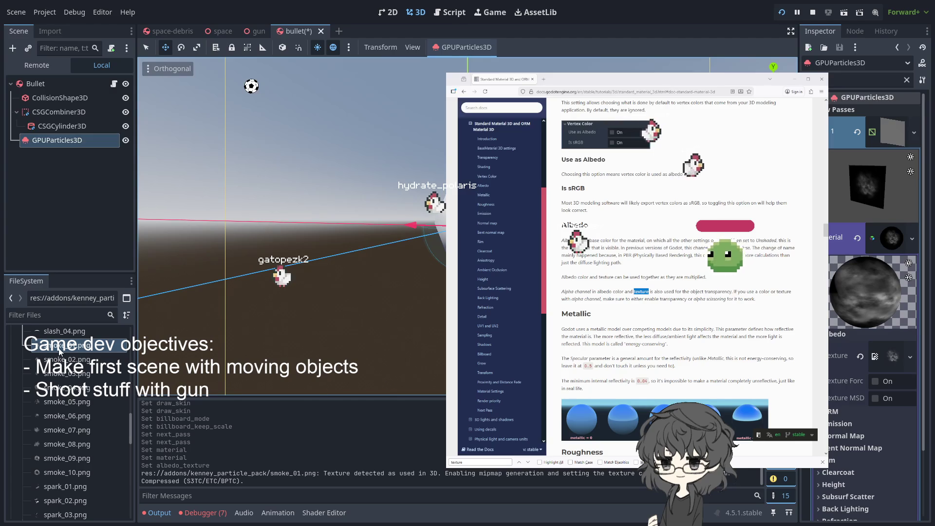
- Collapse Albedo, clear the Inspector filter, glance at ORM, and expand Vertex Color
scroll(893, 419, "down", 2)
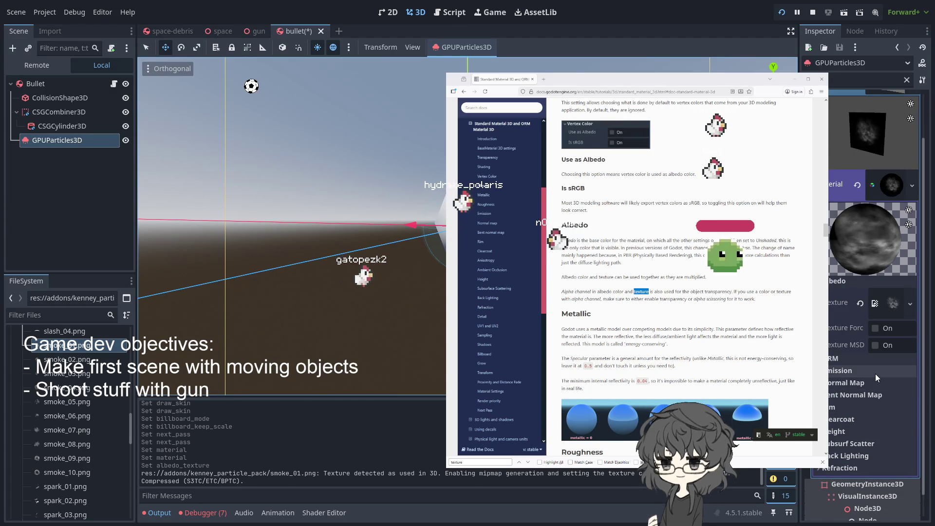
scroll(876, 373, "up", 2)
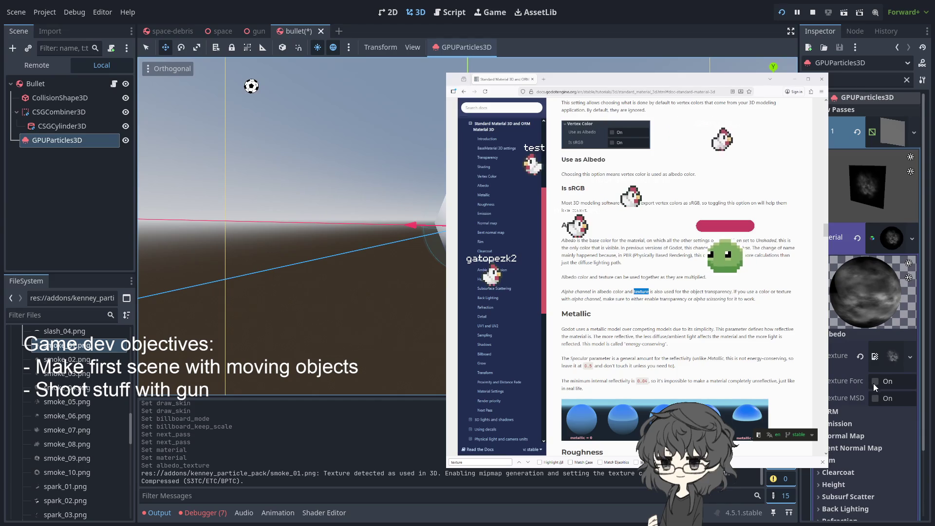
scroll(869, 421, "down", 2)
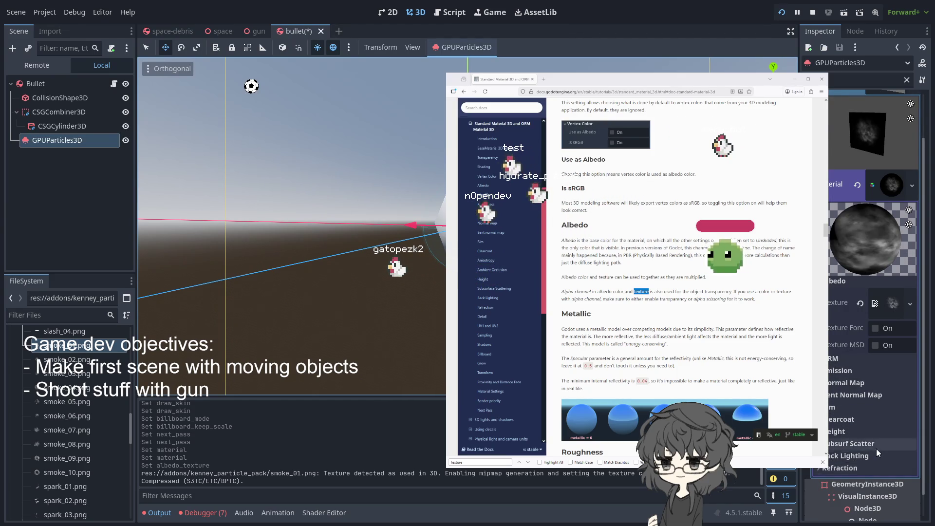
scroll(876, 448, "up", 2)
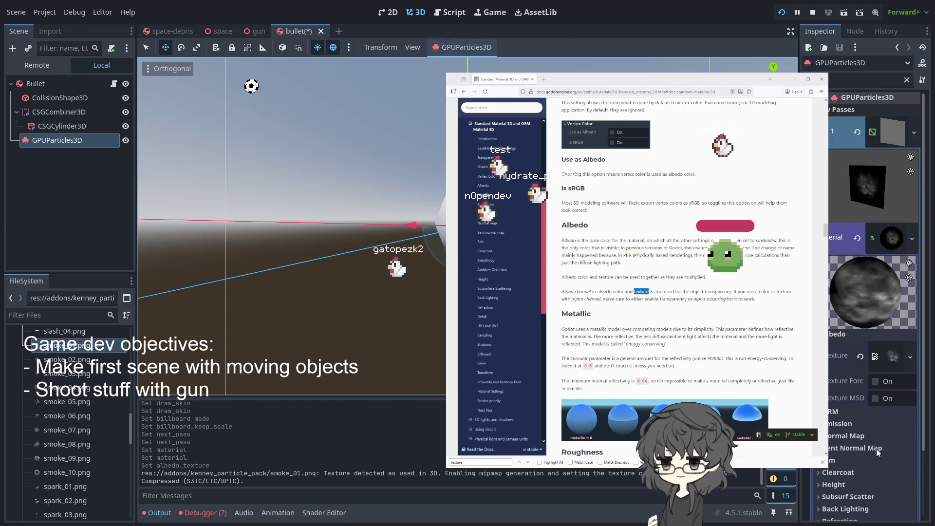
left_click(830, 333)
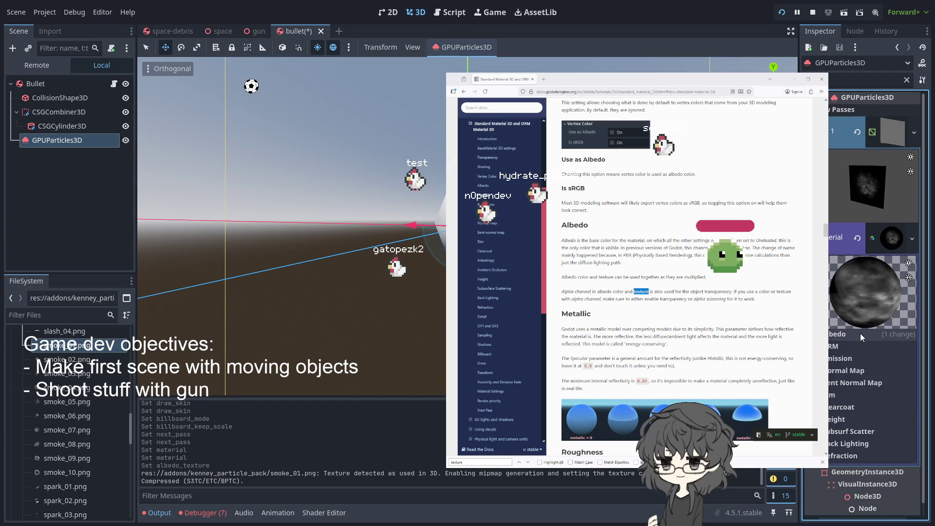
left_click(907, 81)
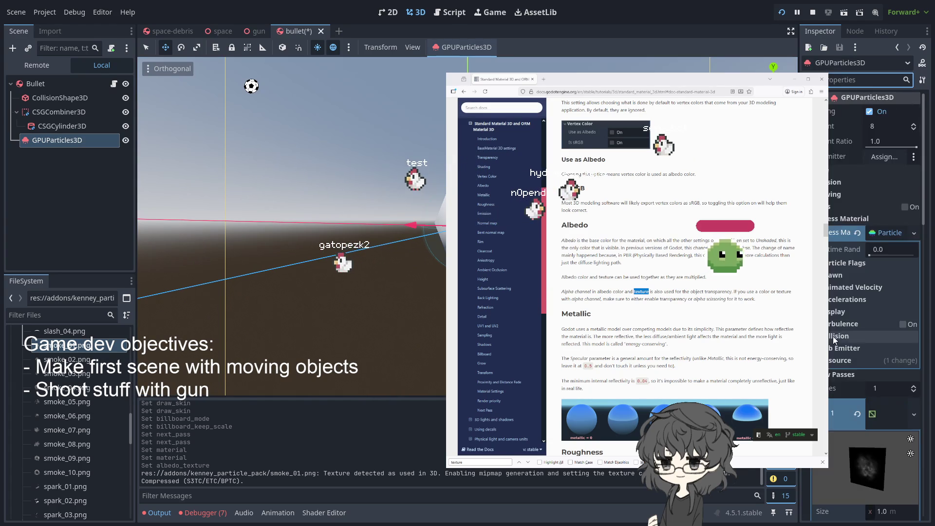
scroll(840, 331, "down", 8)
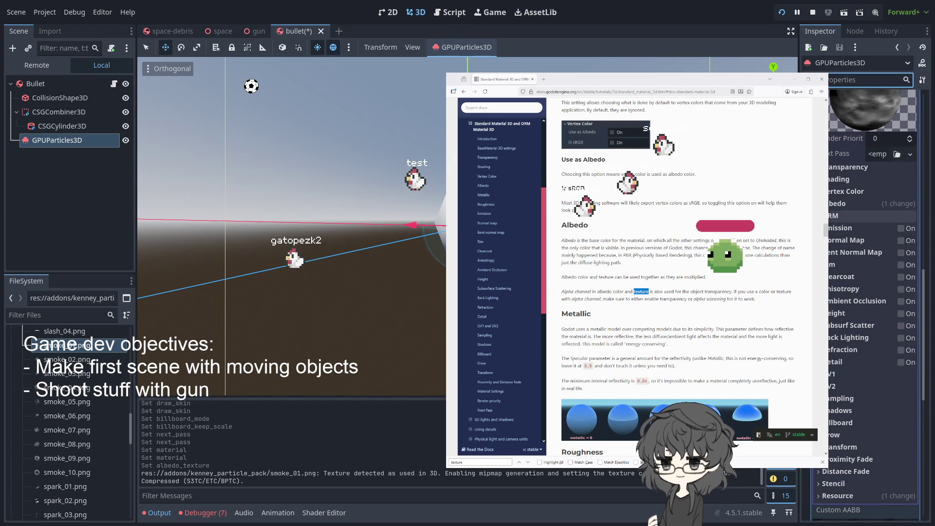
left_click(833, 216)
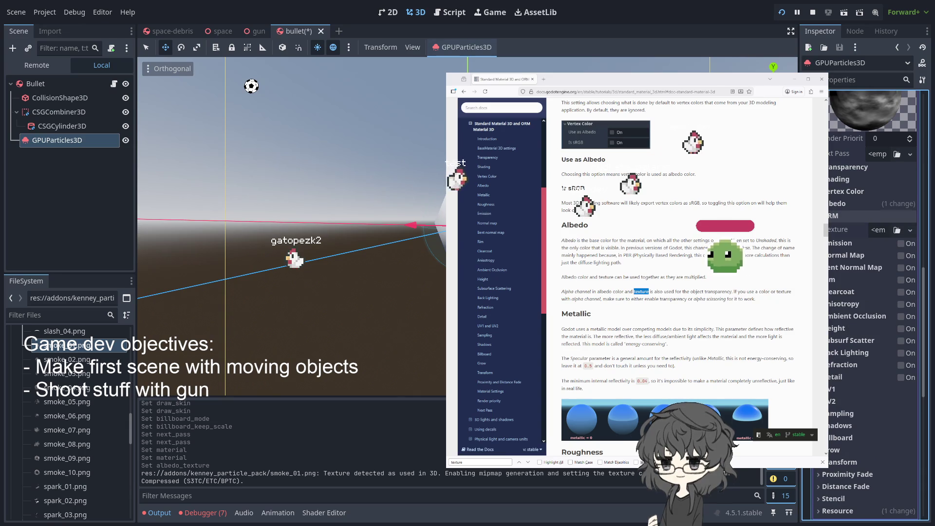
left_click(833, 216)
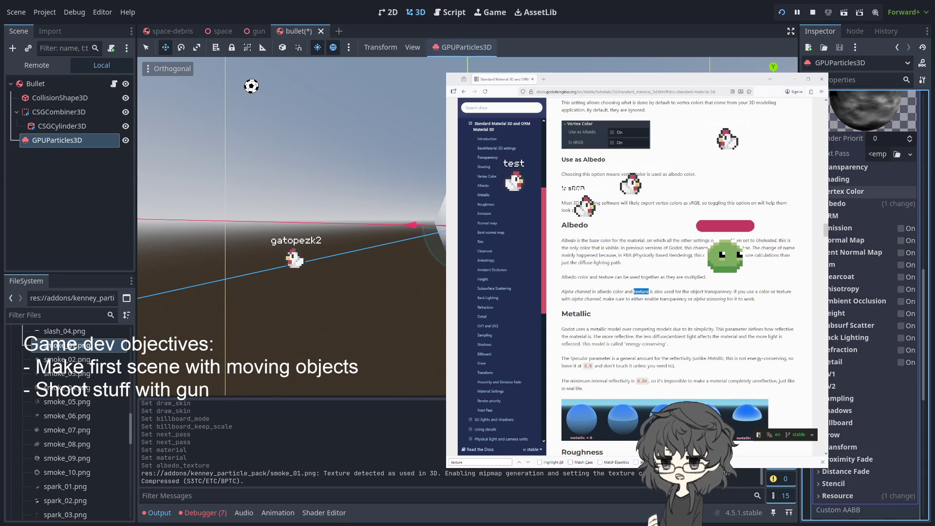
left_click(852, 192)
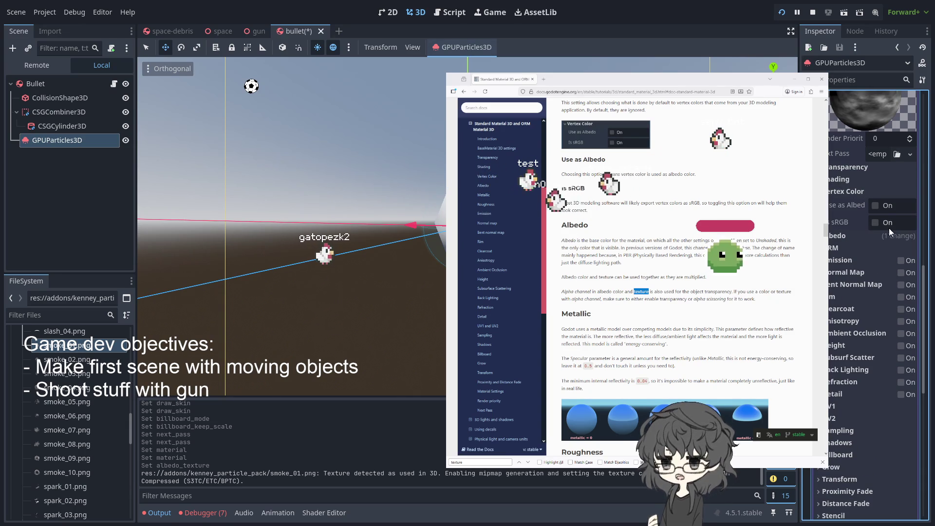
- Turn on Vertex Color Use as Albedo, reselect GPUParticles3D, and expand Transparency
left_click(875, 207)
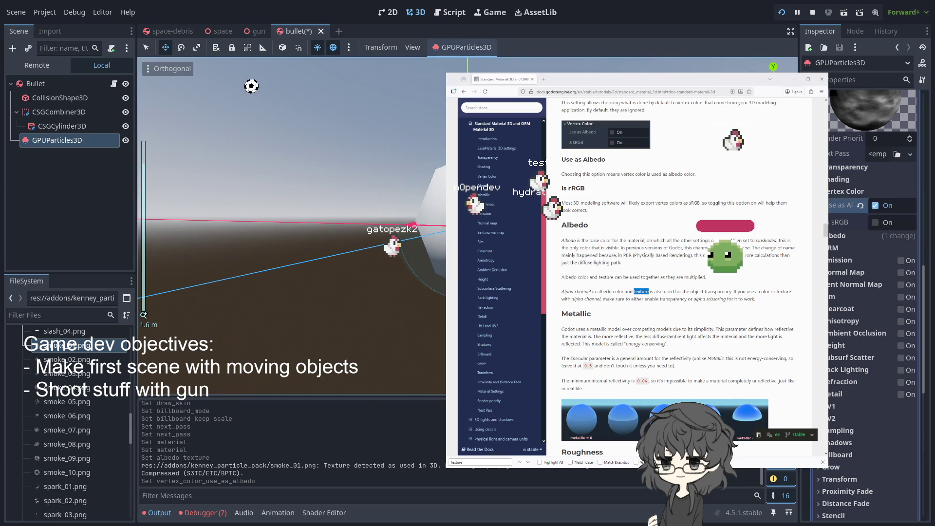
scroll(872, 203, "up", 4)
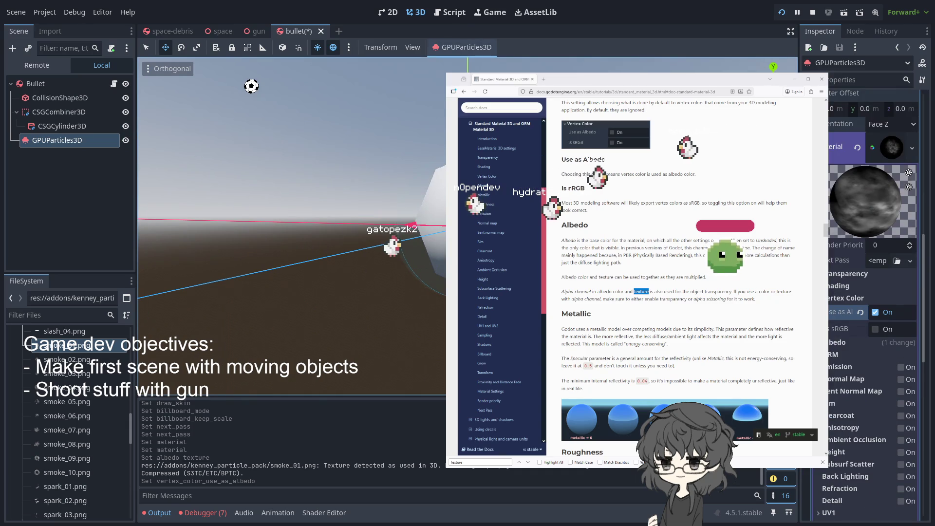
left_click(292, 195)
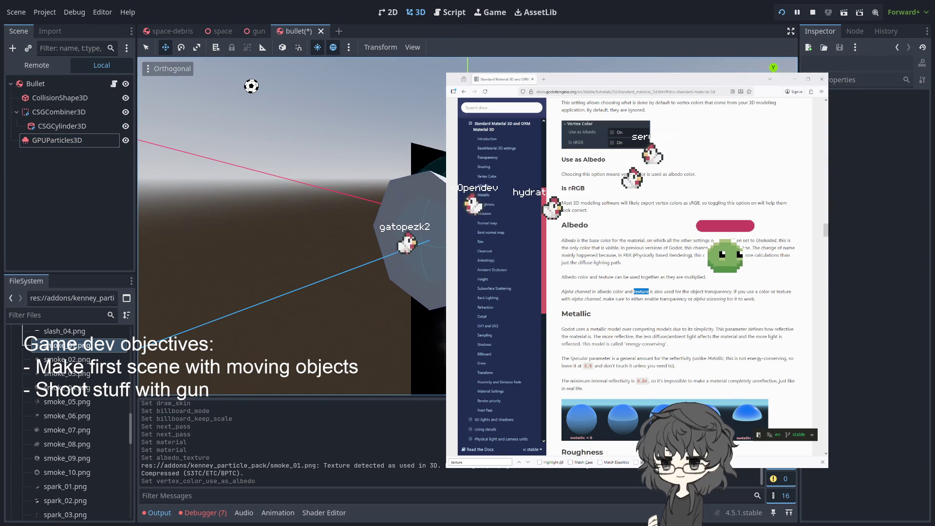
scroll(399, 278, "down", 5)
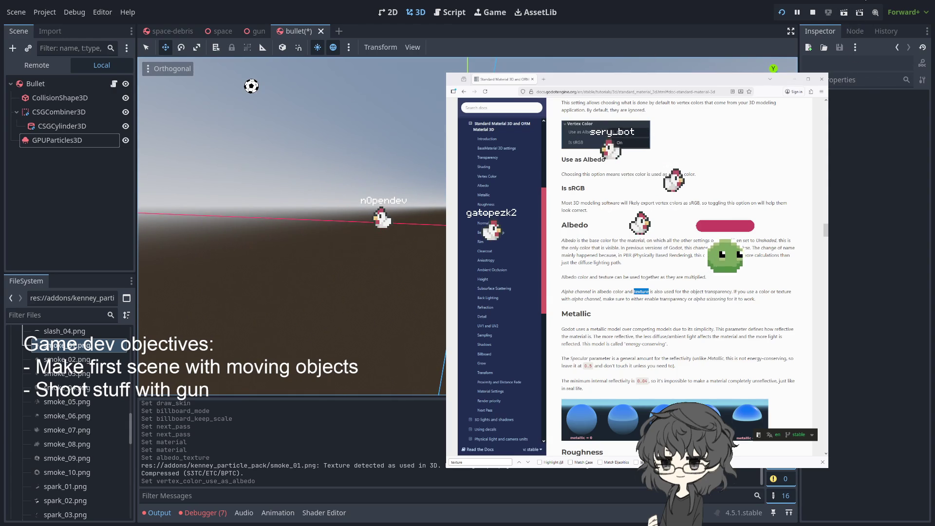
left_click(79, 142)
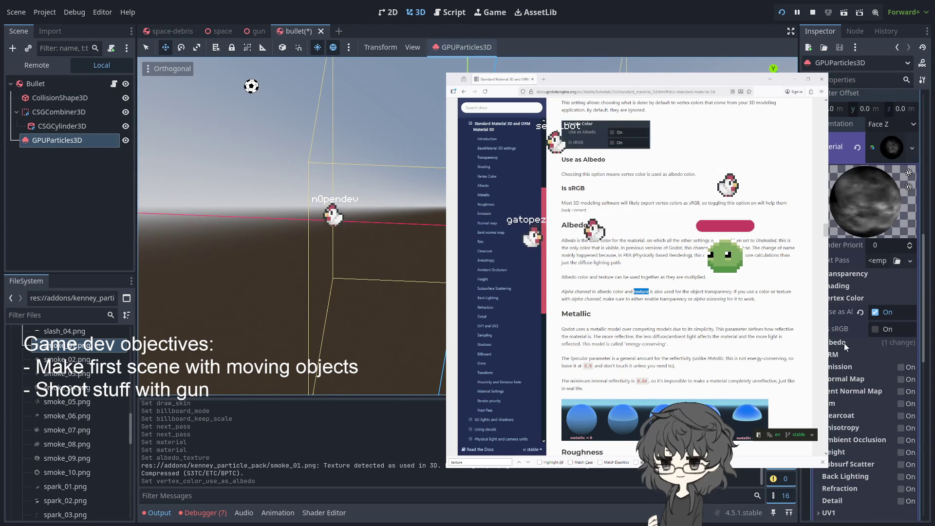
left_click(860, 274)
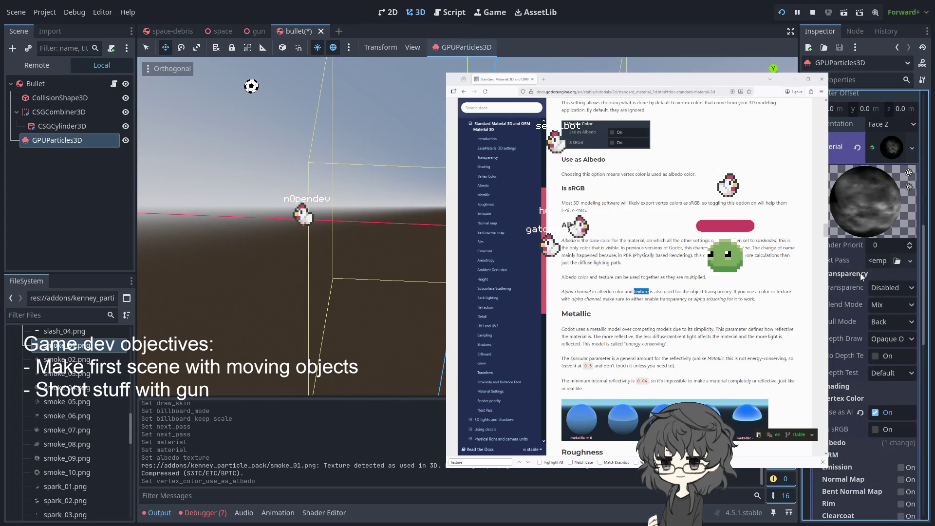
- Try Alpha transparency and Multiply blending on the particles, then return blending to Mix
left_click(892, 288)
left_click(888, 315)
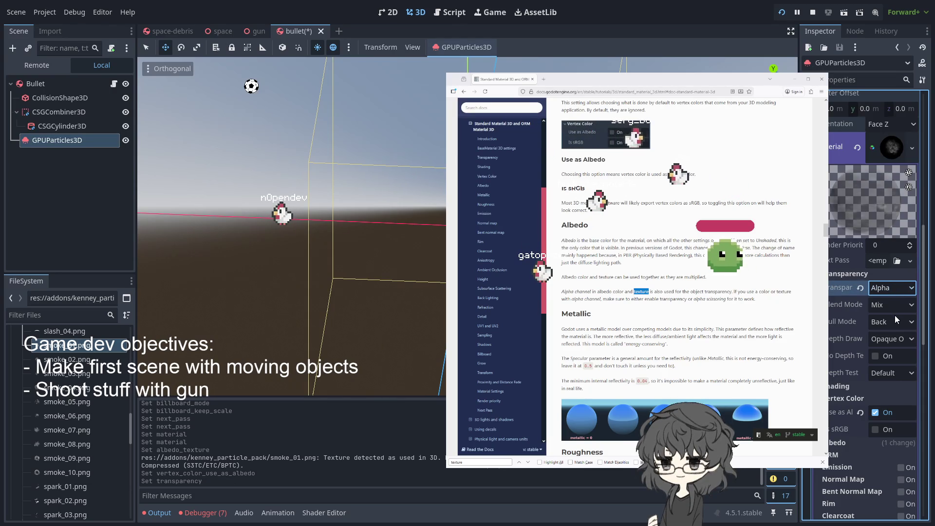
scroll(292, 219, "down", 2)
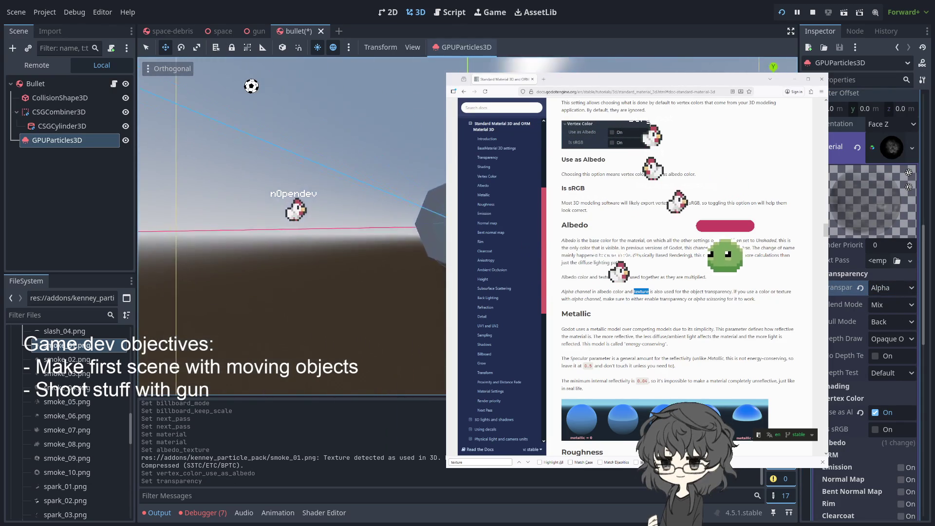
left_click(894, 305)
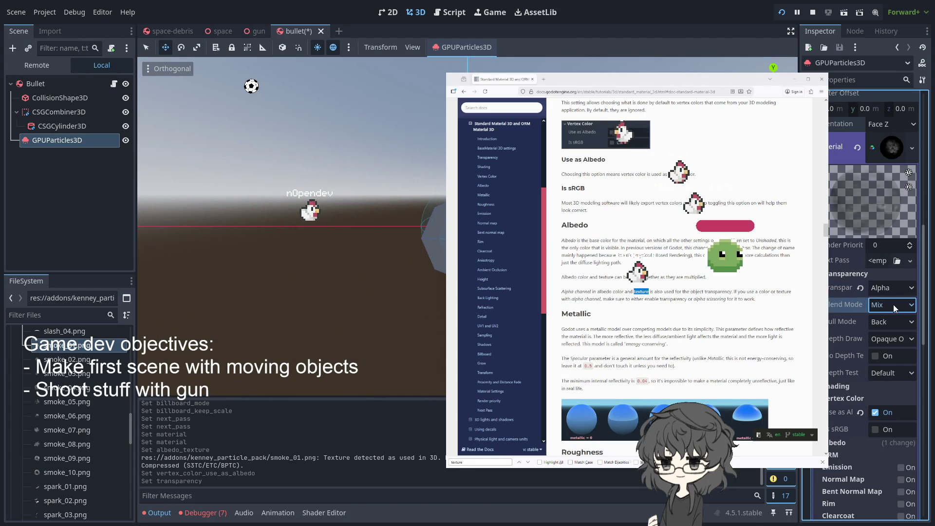
left_click(896, 364)
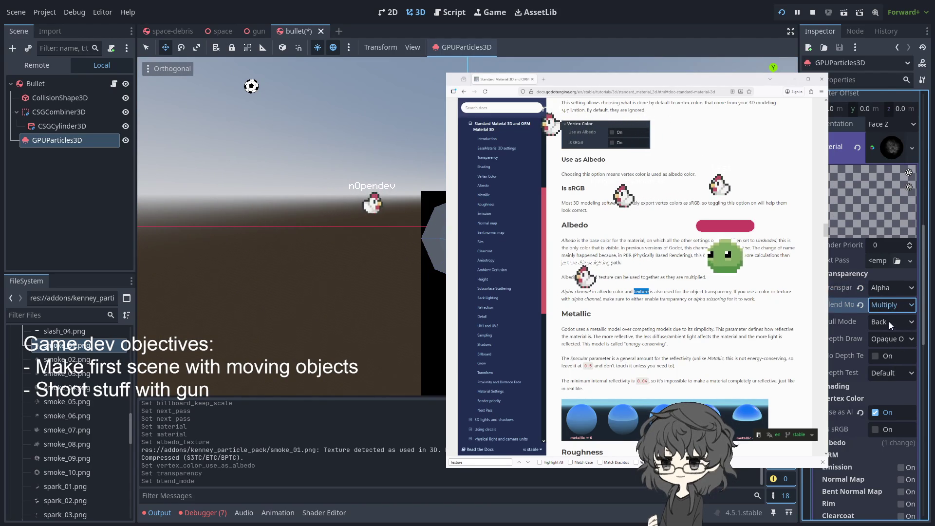
left_click(893, 304)
left_click(887, 320)
- Try Subtract blending and orbit the view to judge the particles
scroll(292, 219, "up", 3)
mouse_move(292, 219)
left_mouse_down()
mouse_move(312, 249)
mouse_move(326, 234)
mouse_move(292, 199)
left_mouse_up()
scroll(293, 219, "up", 2)
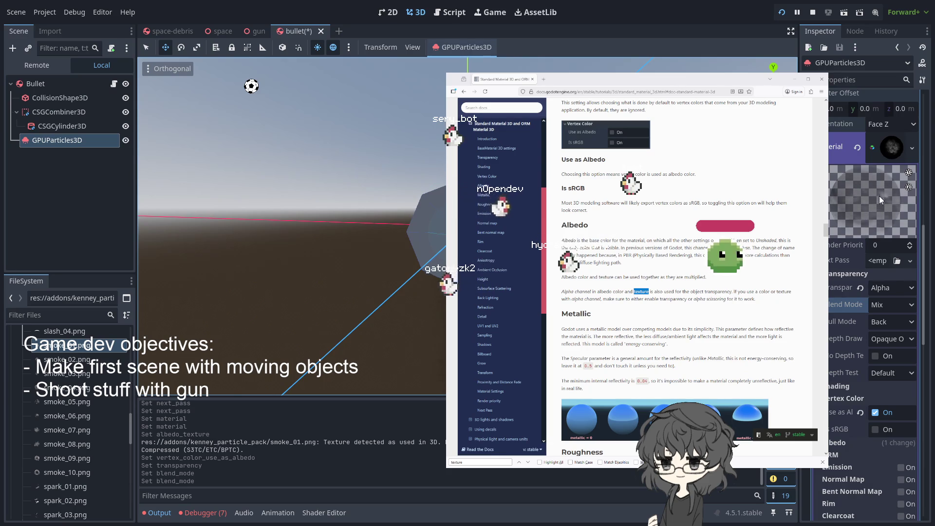
left_click(885, 305)
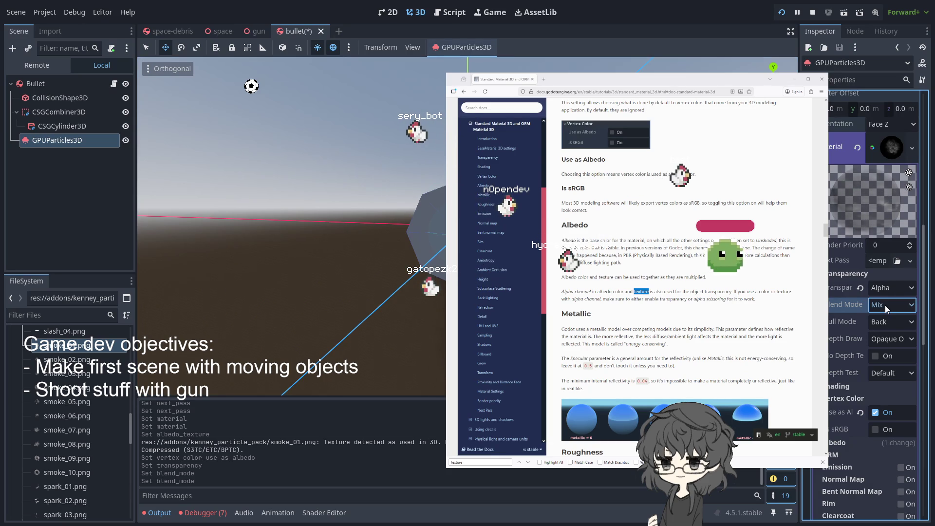
left_click(895, 346)
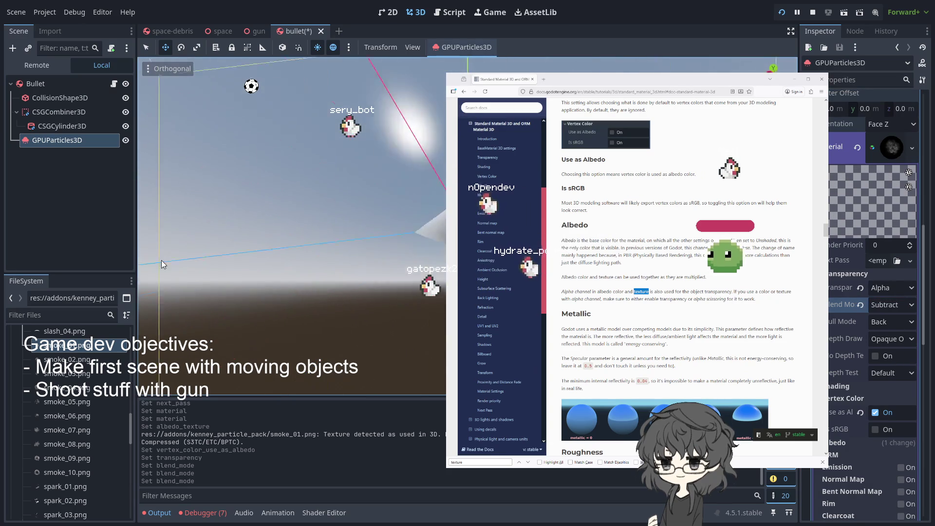
left_click_drag(328, 229, 342, 291)
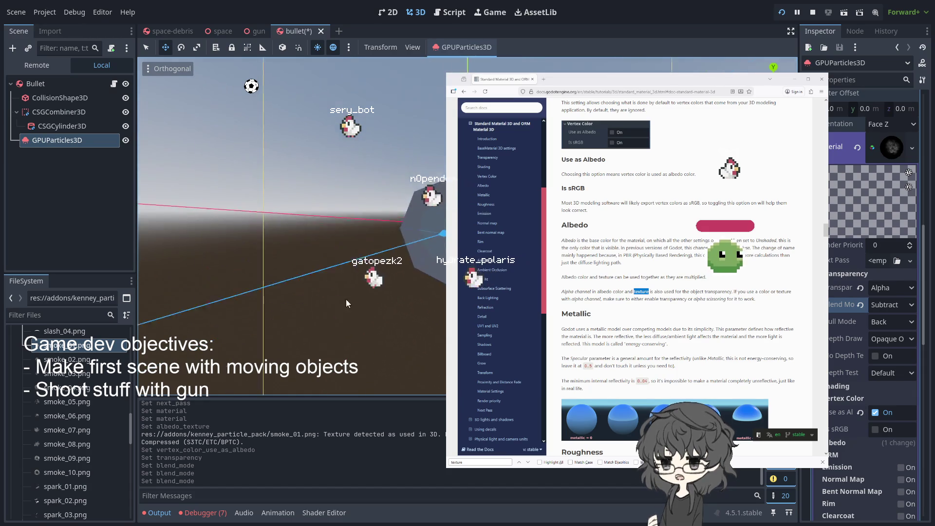
scroll(387, 308, "up", 3)
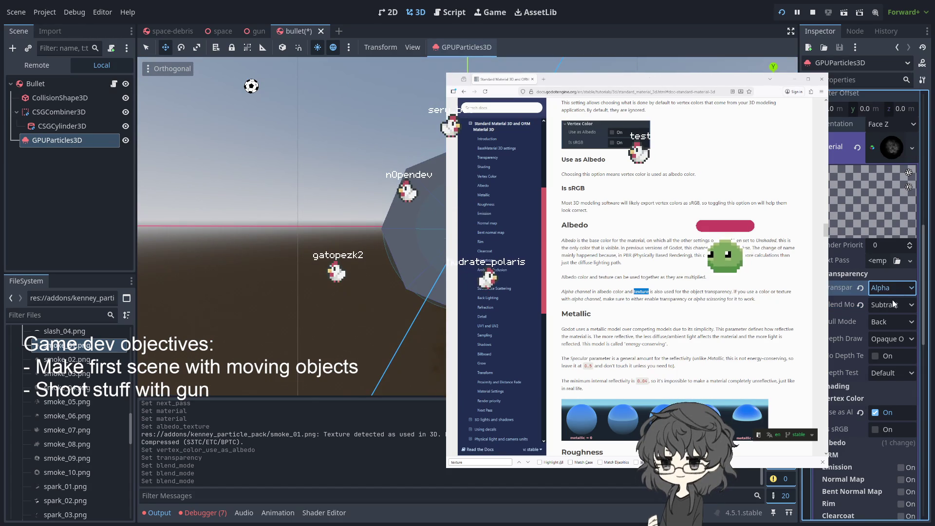
- Set Transparency to Disabled and Blend Mode to Add, then hide the docs window
left_click(860, 288)
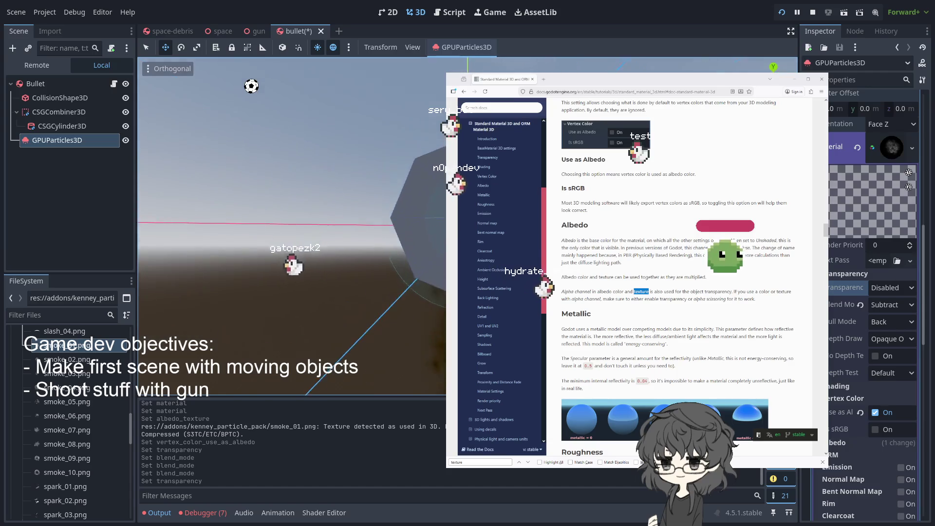
left_click(892, 305)
left_click(892, 324)
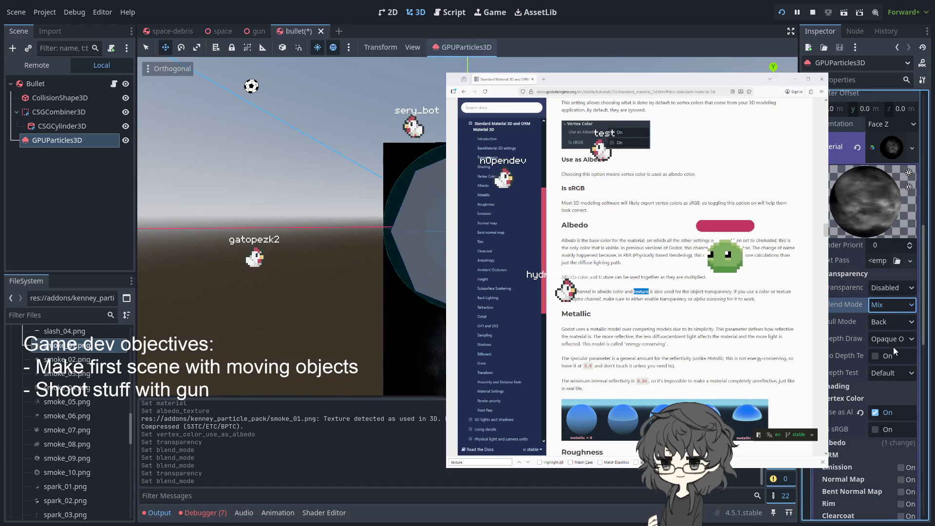
left_click(892, 305)
left_click(891, 335)
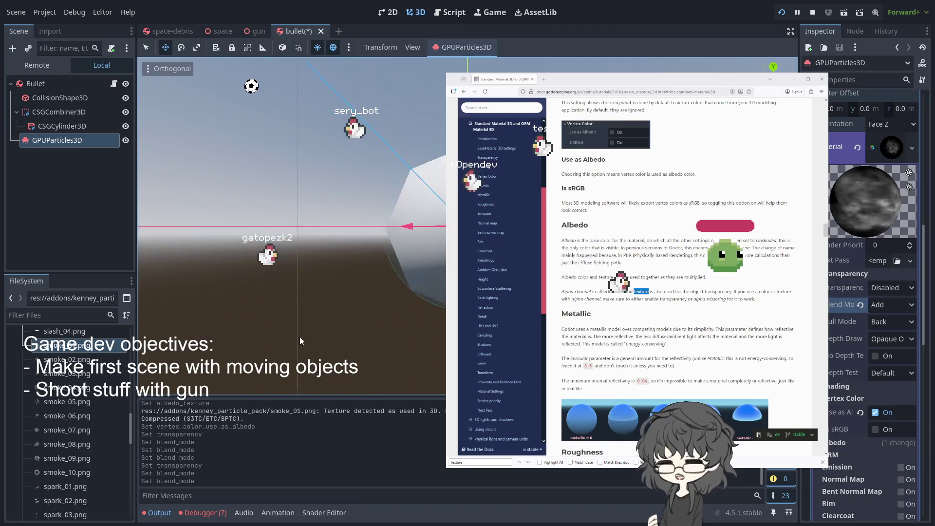
scroll(275, 334, "up", 2)
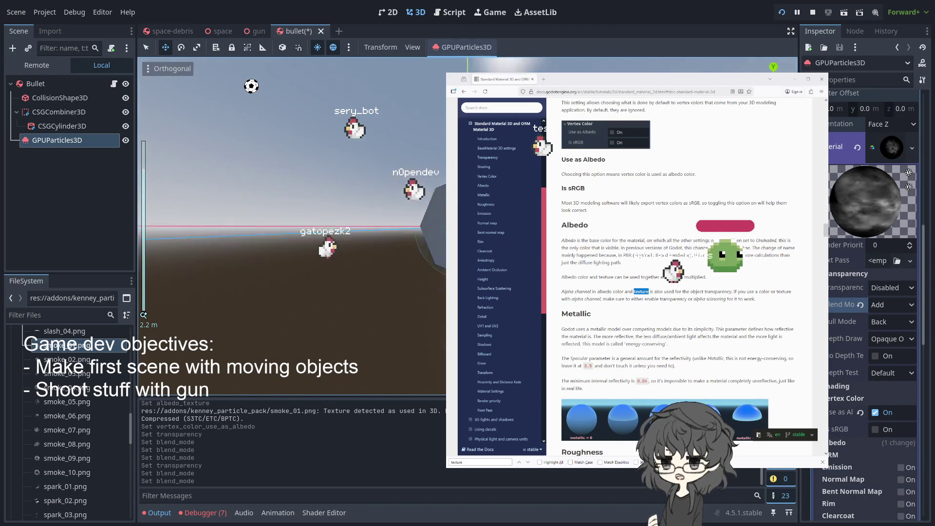
scroll(292, 226, "up", 2)
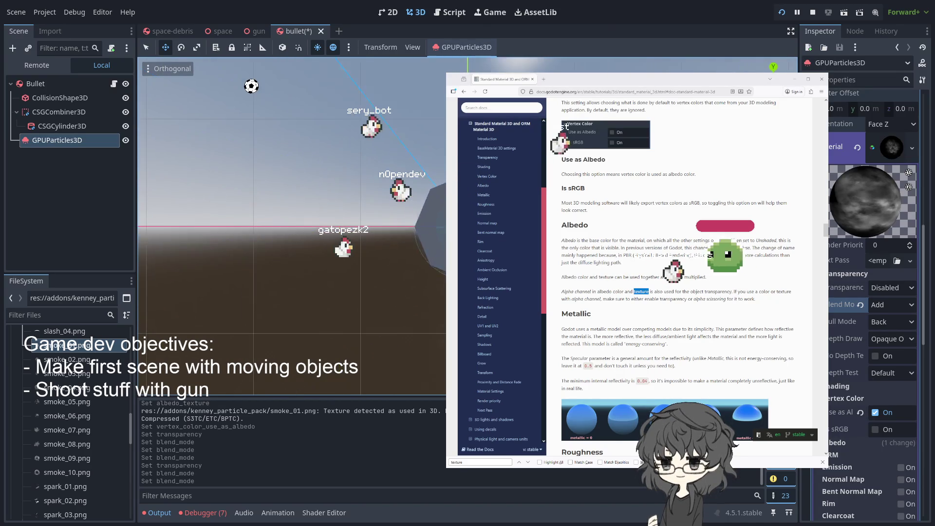
scroll(292, 226, "up", 2)
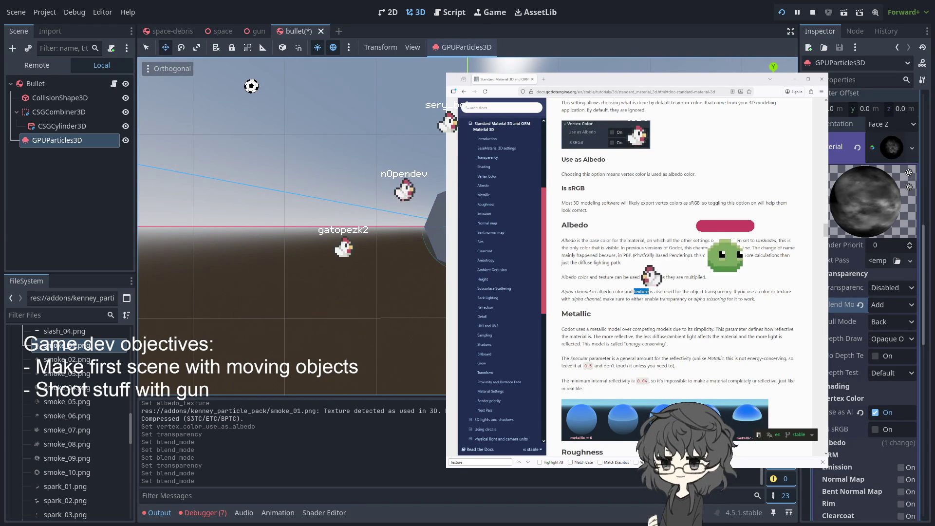
key("alt+Tab")
- Set the material's Billboard Mode to Enabled
mouse_move(574, 229)
left_mouse_down()
mouse_move(257, 223)
mouse_move(580, 239)
mouse_move(582, 255)
left_mouse_up()
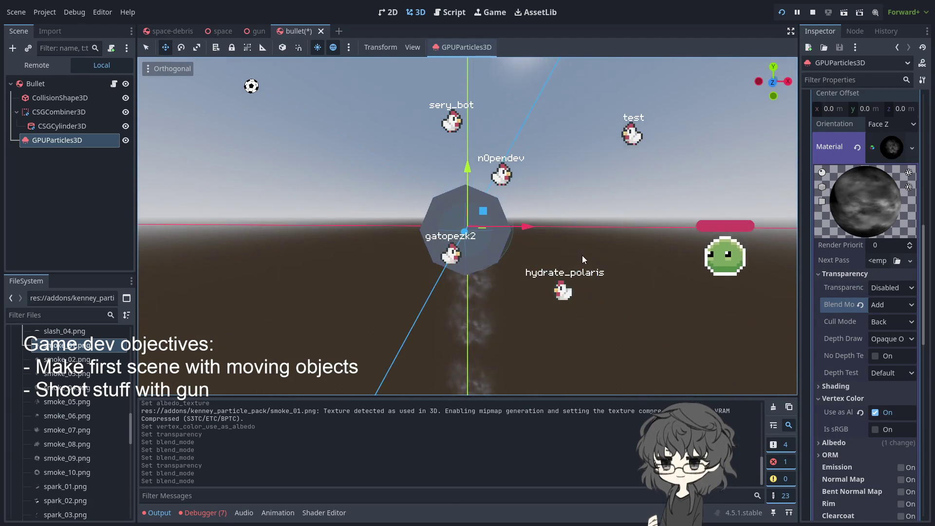
scroll(870, 268, "down", 5)
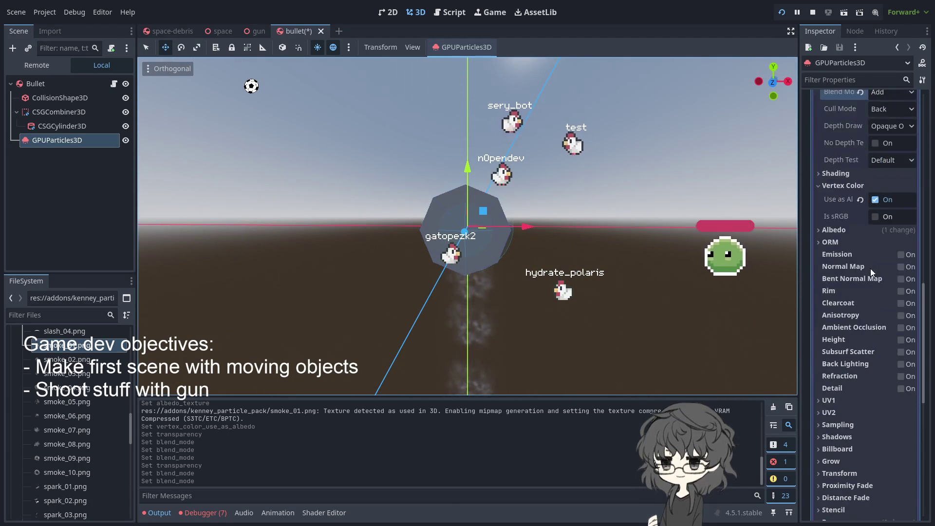
scroll(870, 268, "up", 5)
mouse_move(780, 263)
left_mouse_down()
mouse_move(616, 253)
mouse_move(583, 239)
mouse_move(598, 233)
left_mouse_up()
scroll(876, 239, "up", 4)
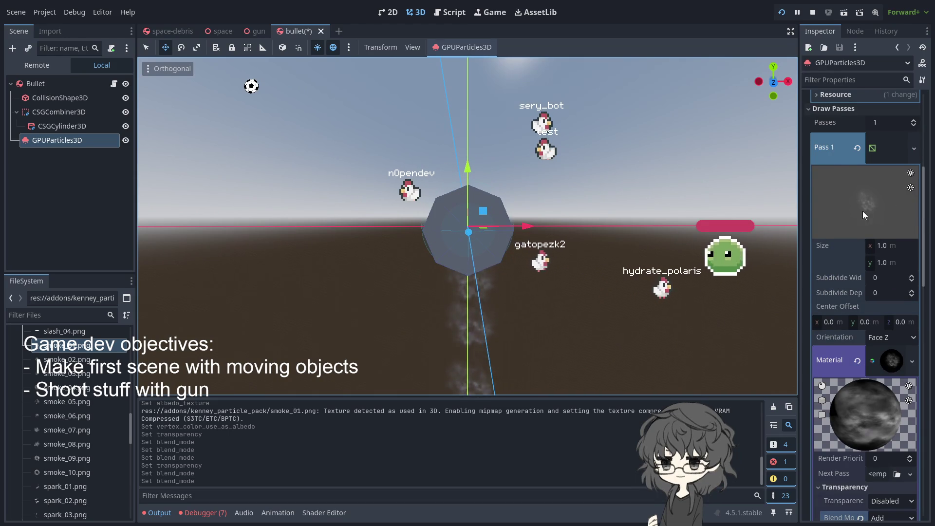
scroll(867, 279, "up", 3)
scroll(889, 272, "down", 8)
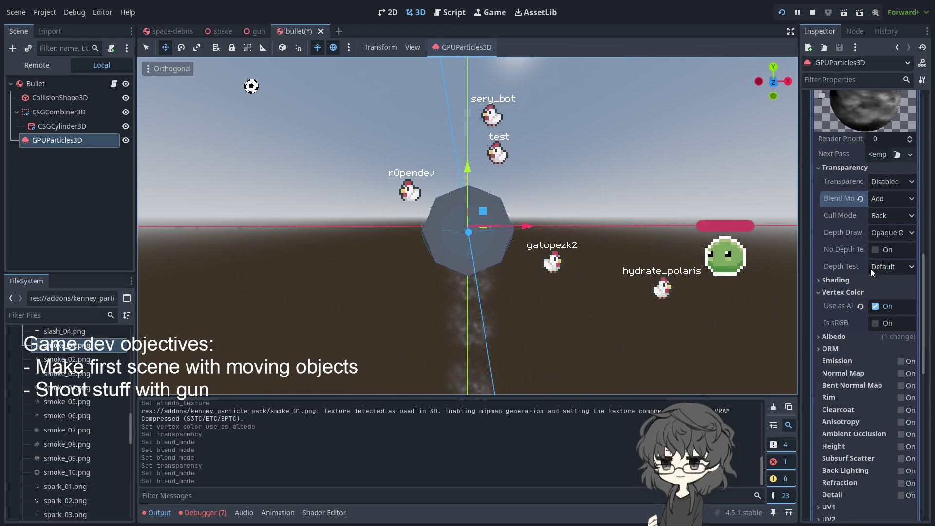
scroll(857, 289, "down", 3)
scroll(857, 289, "down", 3)
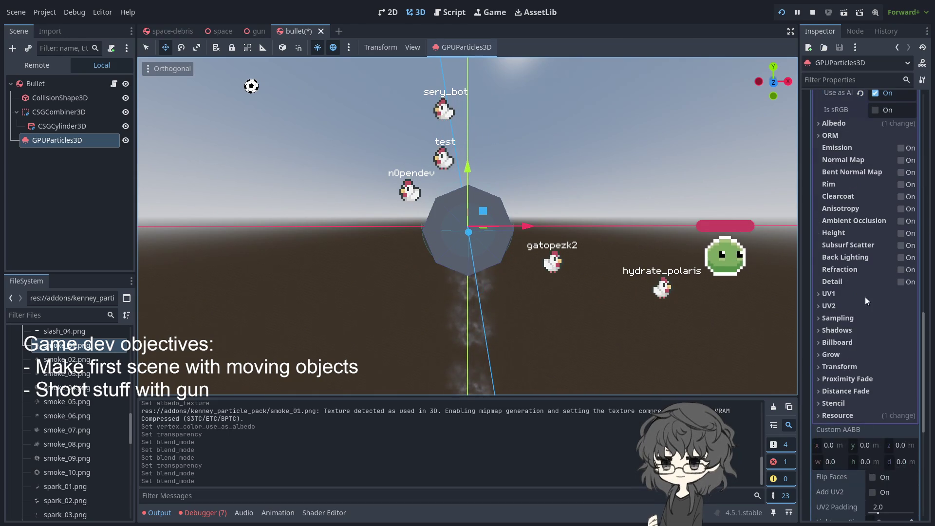
left_click(833, 342)
left_click(895, 356)
left_click(890, 384)
- Orbit the viewport to confirm the smoke puffs face the camera from every angle
mouse_move(657, 314)
left_mouse_down()
mouse_move(518, 329)
mouse_move(334, 306)
mouse_move(530, 308)
mouse_move(710, 326)
mouse_move(546, 309)
mouse_move(454, 316)
left_mouse_up()
mouse_move(513, 314)
left_mouse_down()
mouse_move(298, 274)
mouse_move(653, 299)
mouse_move(548, 288)
mouse_move(672, 282)
mouse_move(588, 188)
mouse_move(641, 236)
mouse_move(506, 212)
mouse_move(574, 291)
mouse_move(640, 250)
mouse_move(669, 279)
left_mouse_up()
scroll(877, 200, "up", 5)
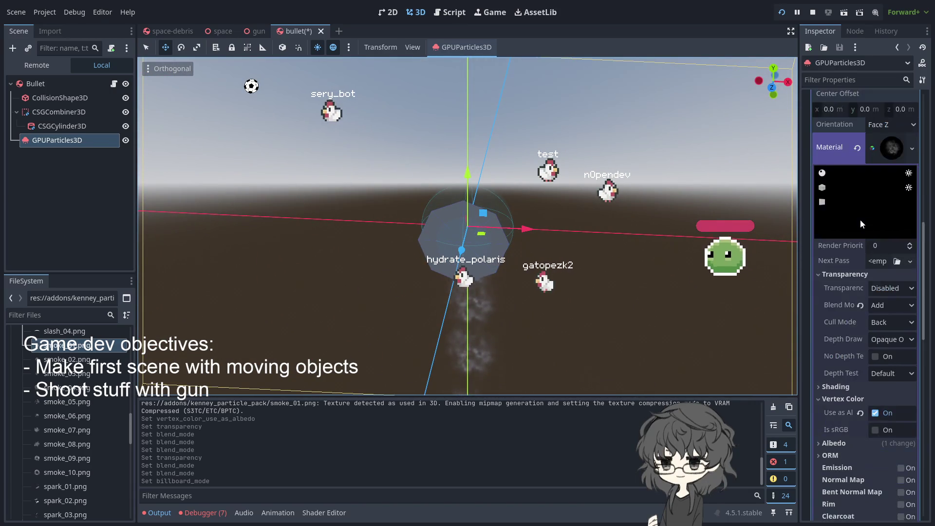
scroll(864, 216, "up", 10)
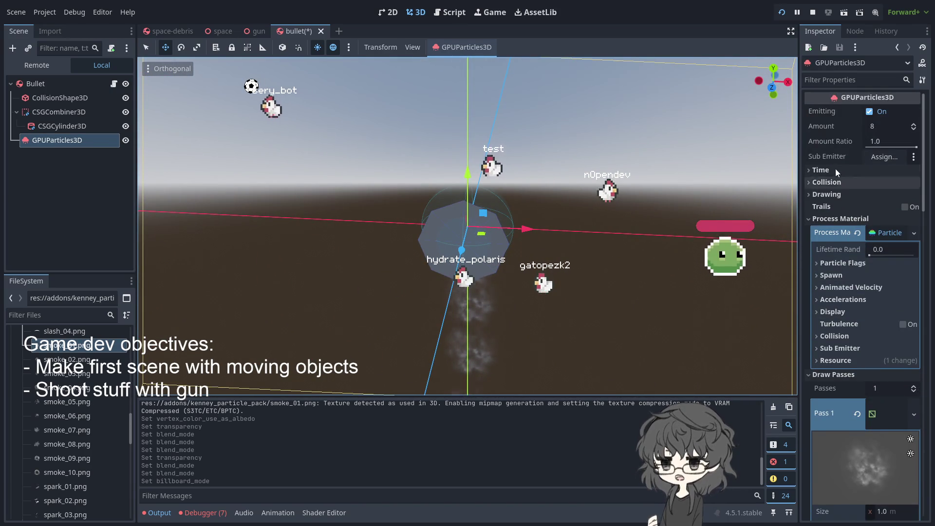
- Toggle Trails on and off, then expand Process Material > Particle Flags and toggle Align Y back off
left_click(822, 217)
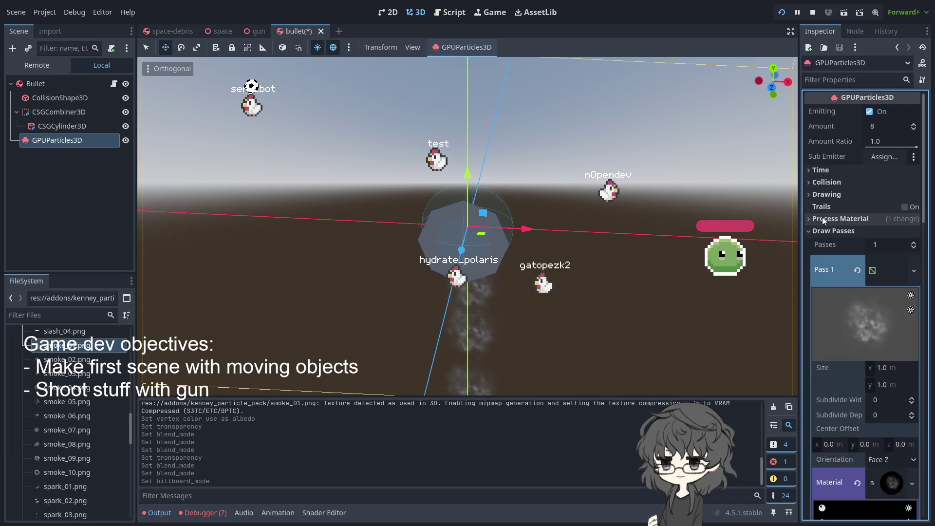
left_click(904, 207)
left_click(904, 206)
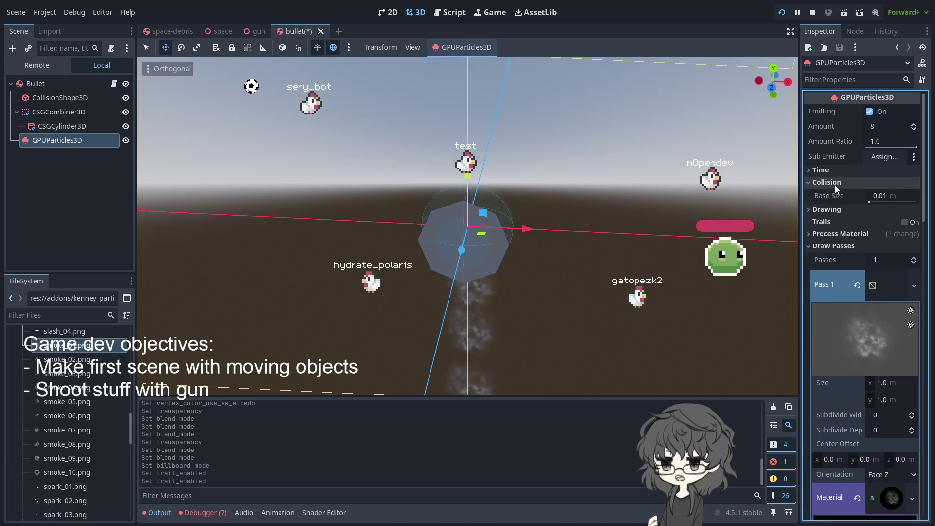
left_click(821, 231)
left_click(840, 219)
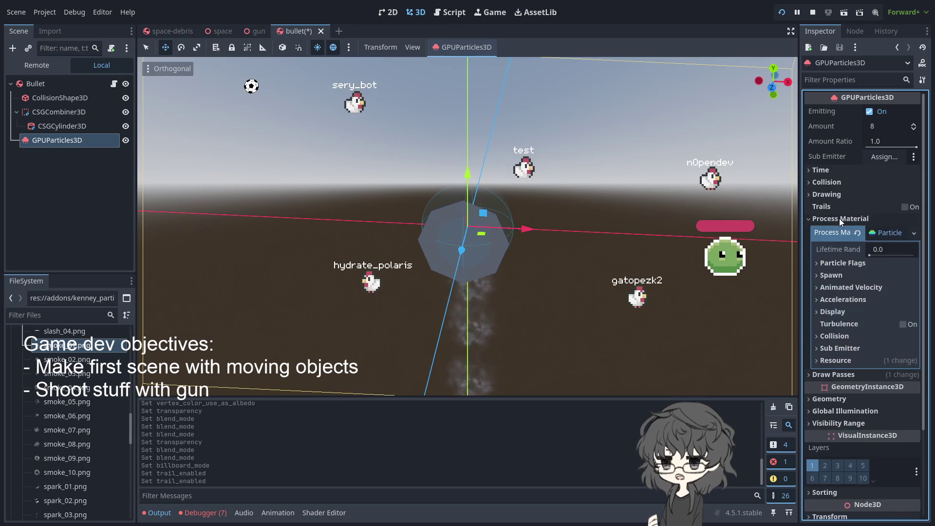
left_click(840, 264)
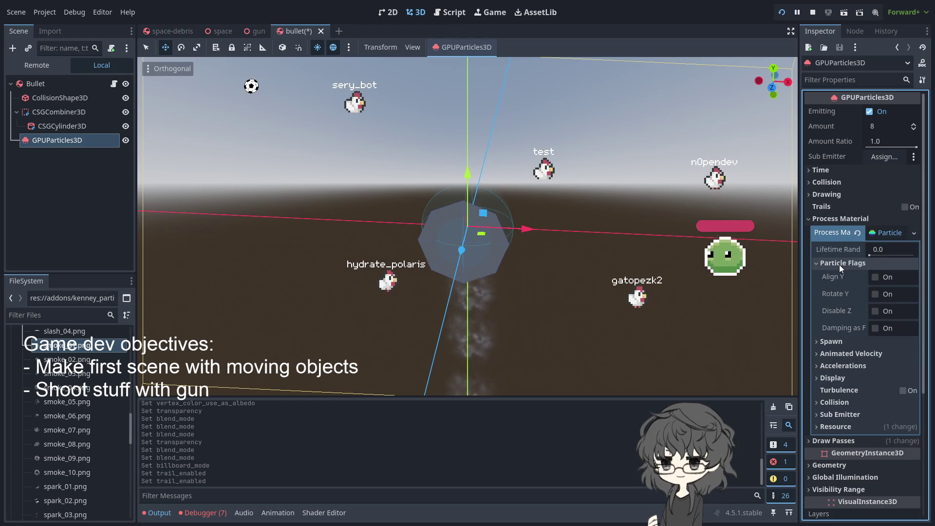
double_click(875, 276)
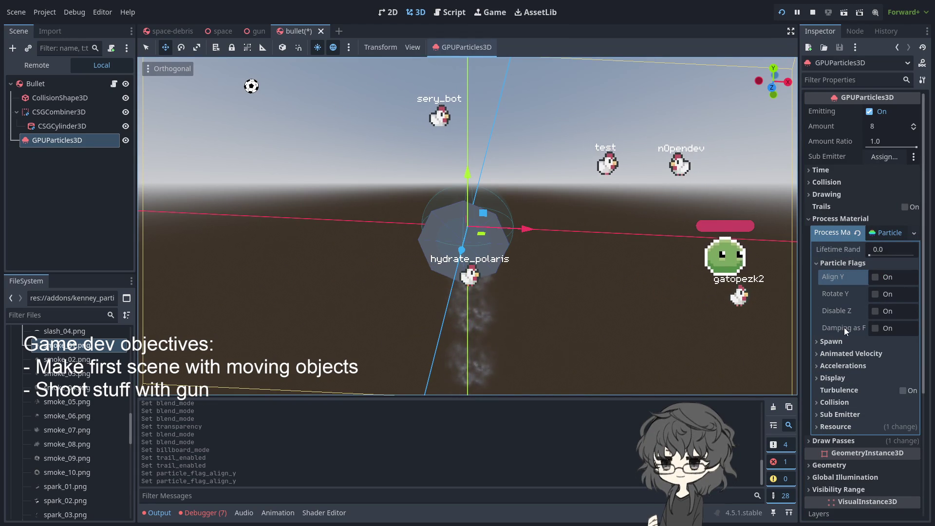
- Look over the Spawn and Drawing sections while orbiting slightly around the bullet
left_click(828, 343)
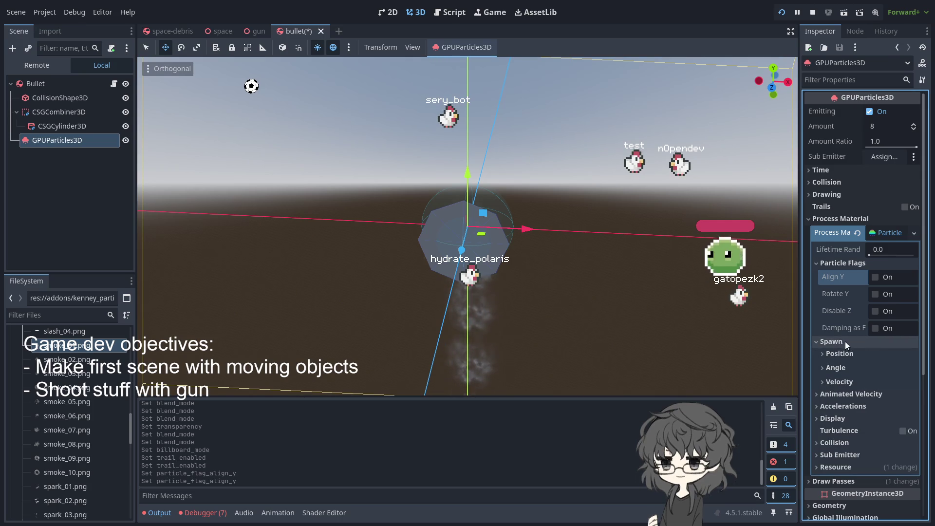
left_click(836, 344)
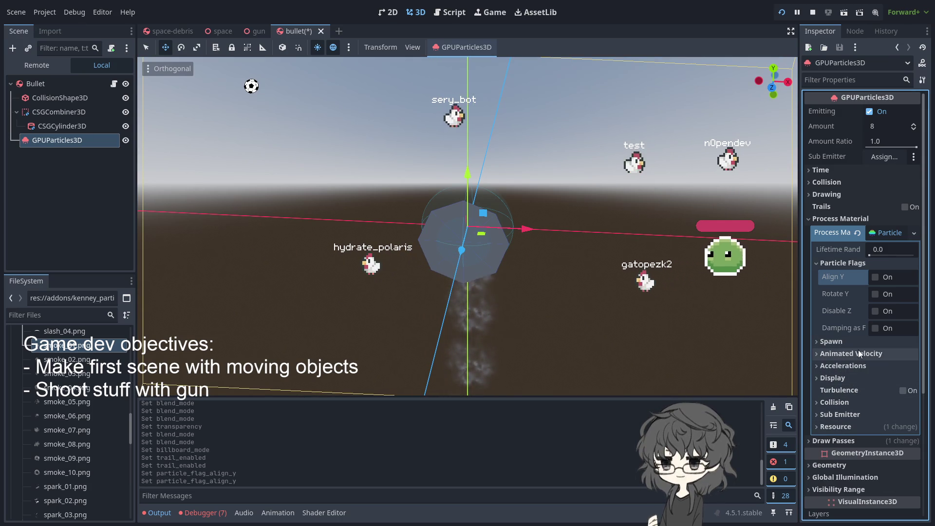
scroll(844, 433, "down", 5)
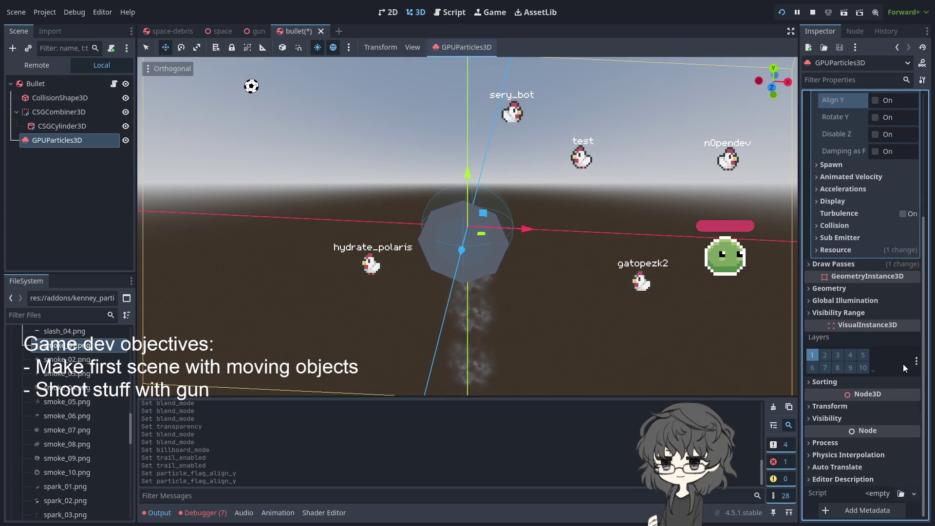
scroll(902, 363, "up", 5)
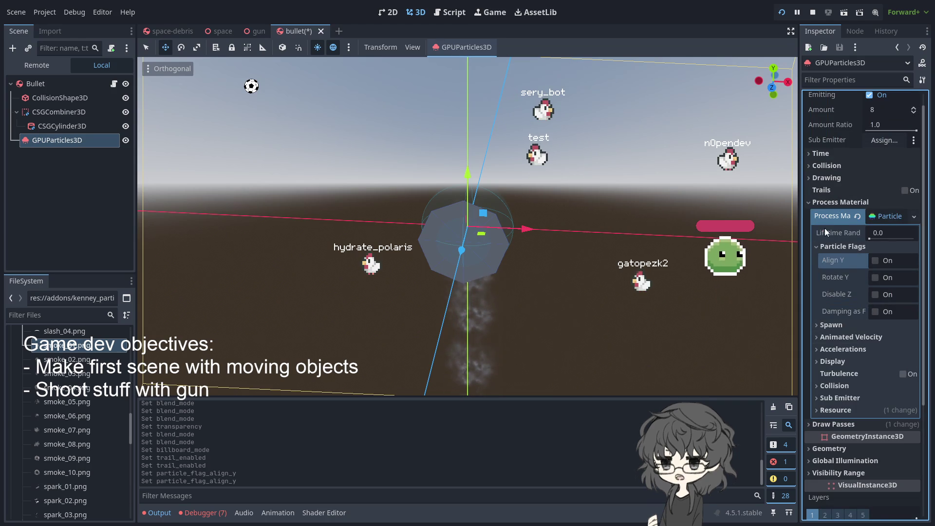
scroll(859, 186, "up", 1)
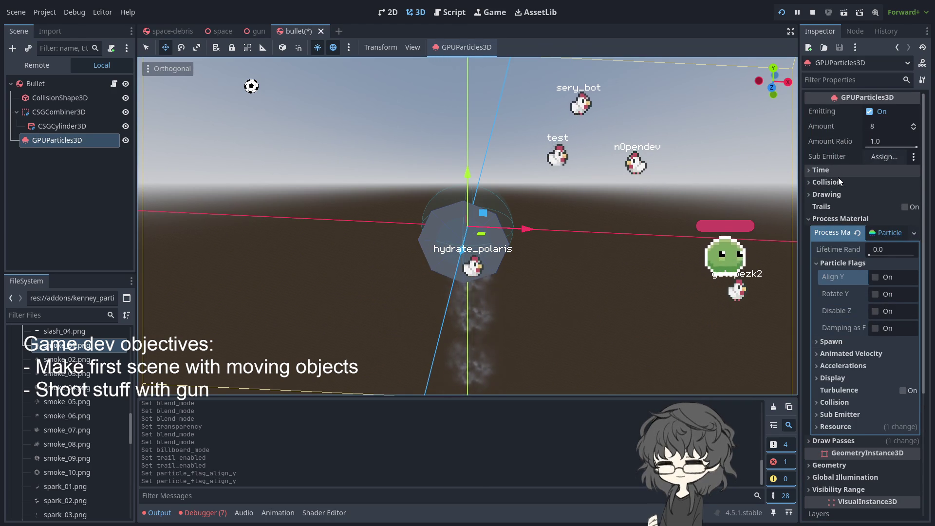
left_click(843, 196)
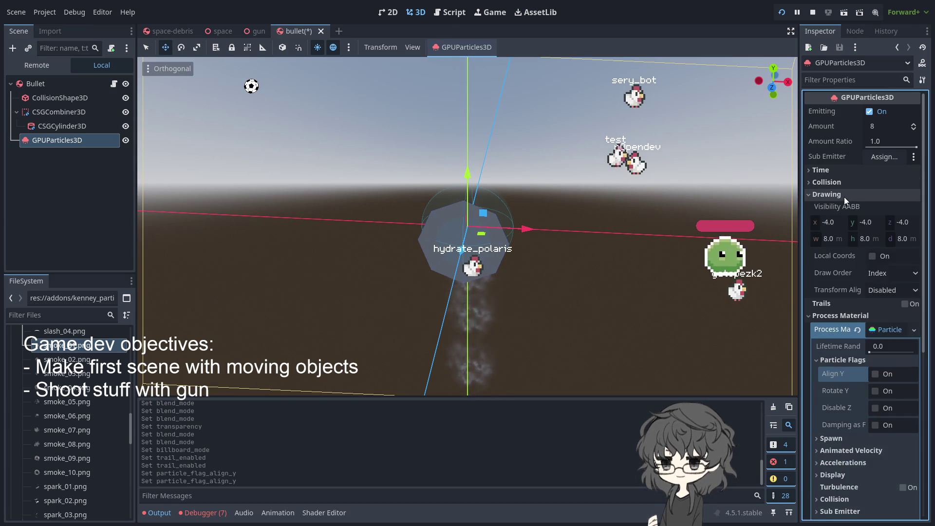
left_click(844, 196)
scroll(602, 224, "down", 3)
mouse_move(600, 226)
left_mouse_down()
mouse_move(548, 164)
mouse_move(614, 222)
left_mouse_up()
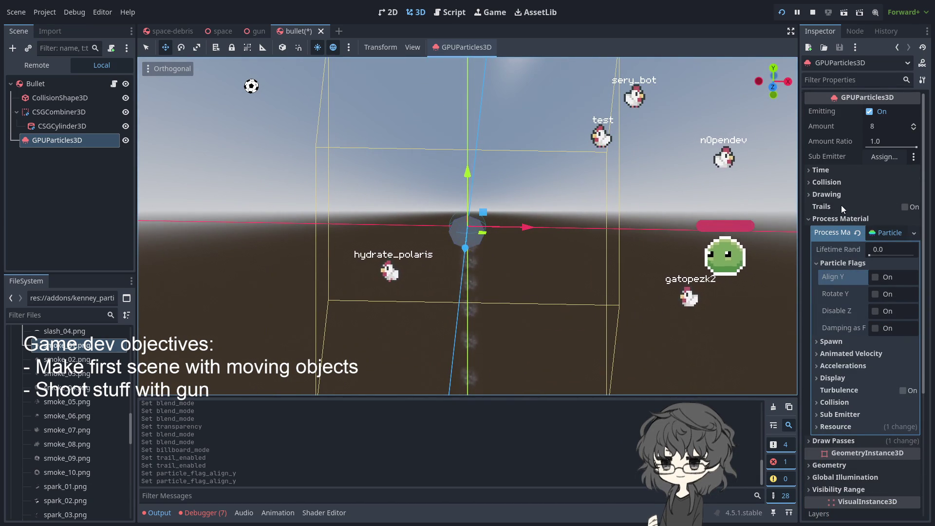
scroll(855, 205, "down", 3)
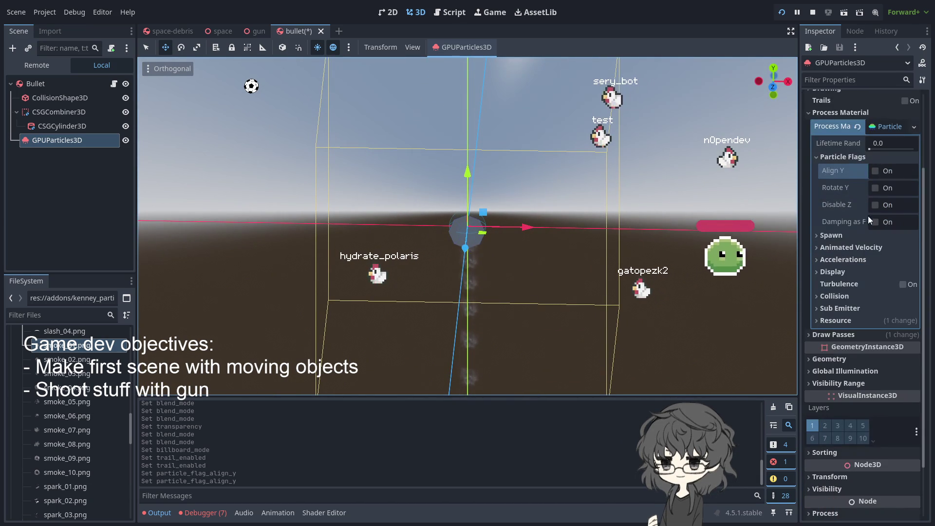
- Expand Spawn to show its Velocity and Angle settings: direction (1, 0, 0), spread 45
left_click(861, 235)
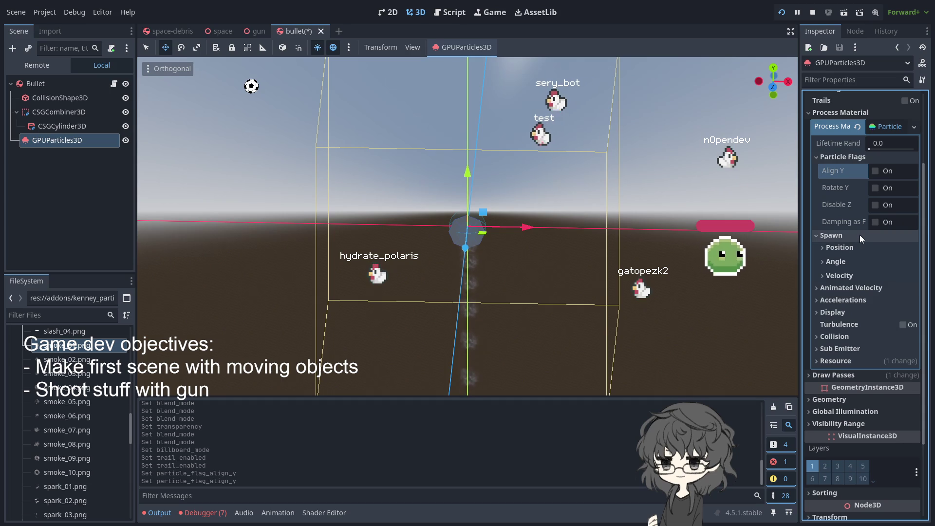
left_click(850, 249)
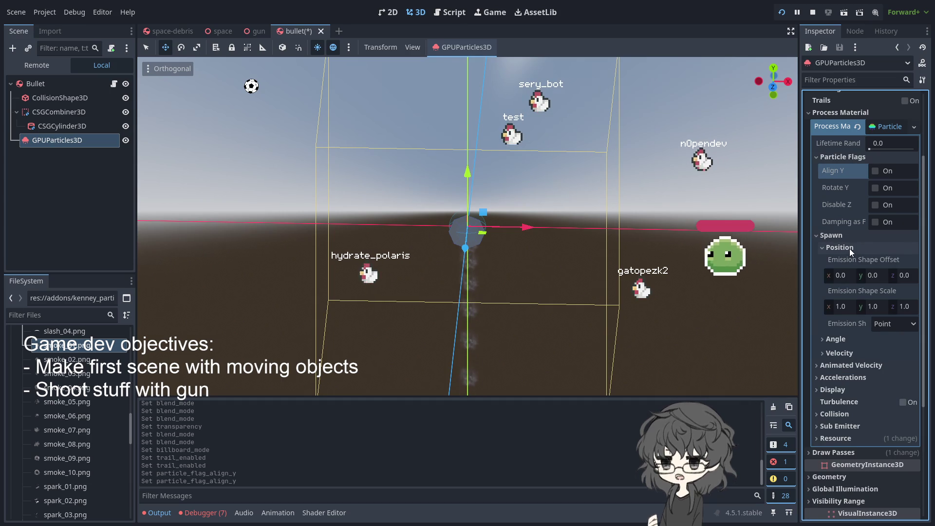
left_click(849, 248)
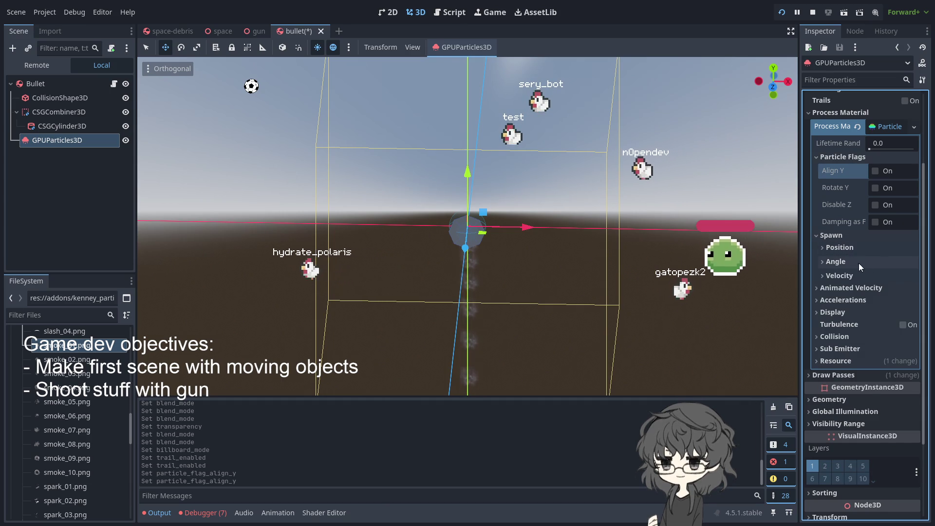
left_click(860, 276)
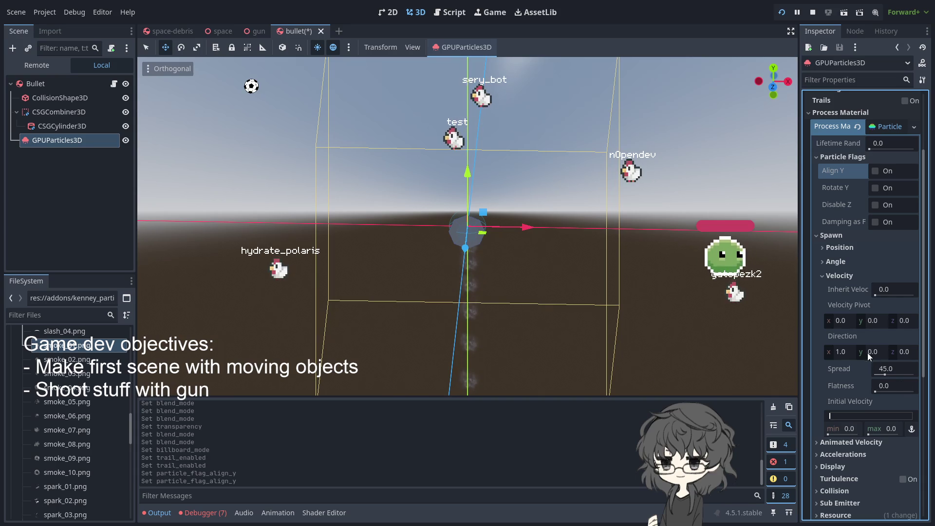
left_click(843, 263)
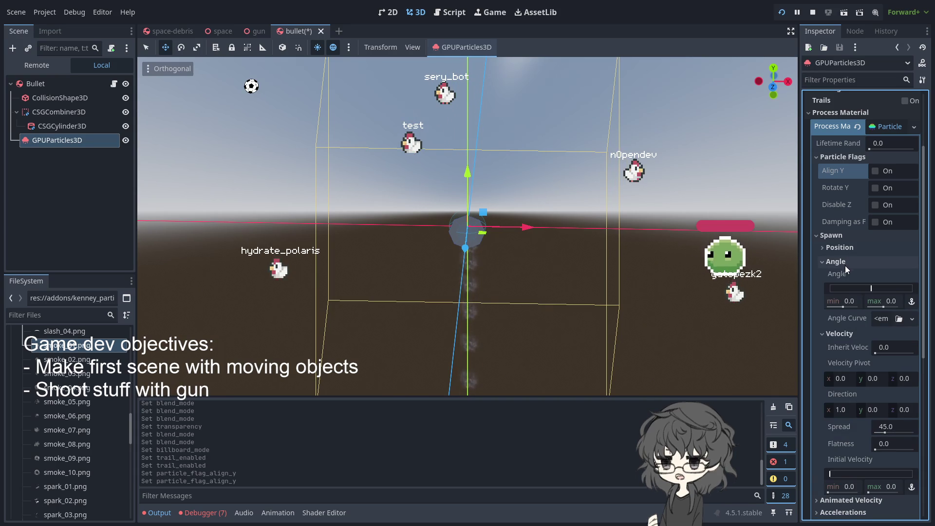
- Set the Spawn > Angle range to about -271 to 626.8
mouse_move(875, 288)
left_mouse_down()
mouse_move(899, 287)
mouse_move(869, 289)
left_mouse_up()
left_click(884, 301)
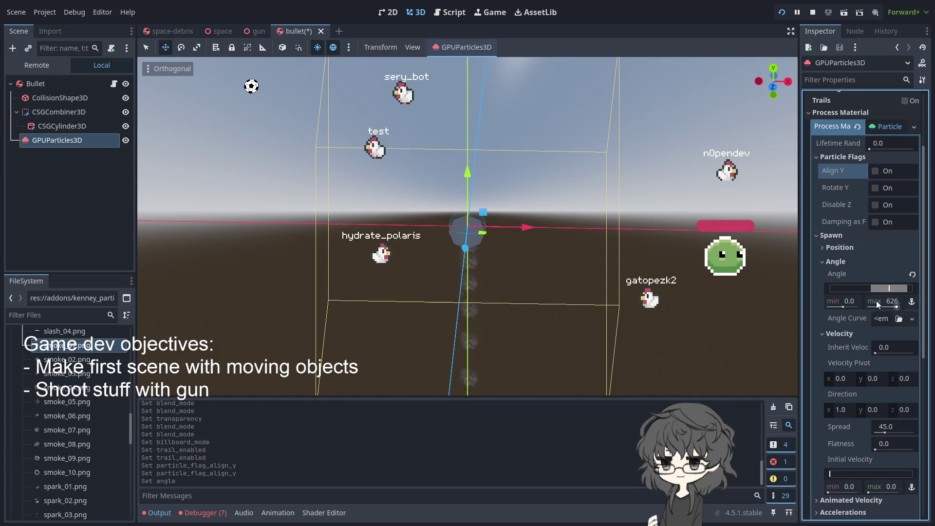
mouse_move(870, 287)
left_mouse_down()
mouse_move(814, 290)
mouse_move(882, 292)
left_mouse_up()
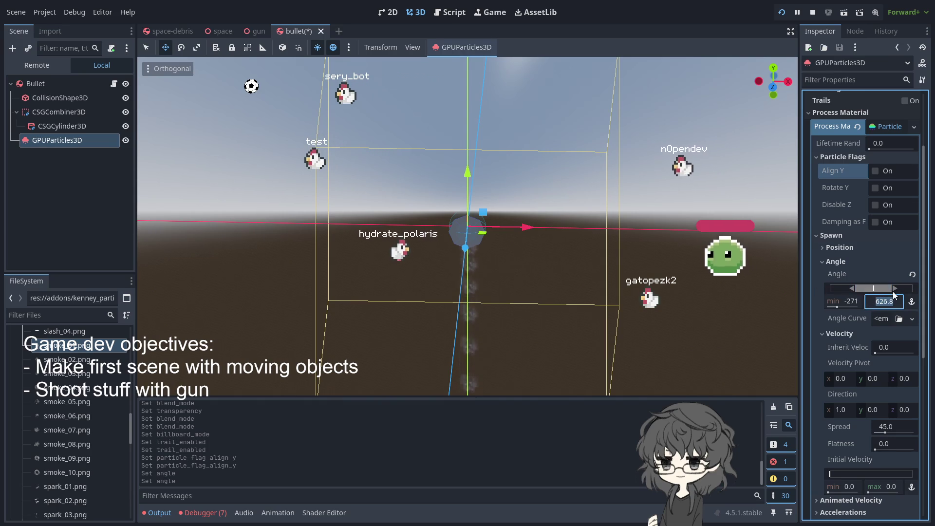
left_click(683, 265)
left_click(471, 227)
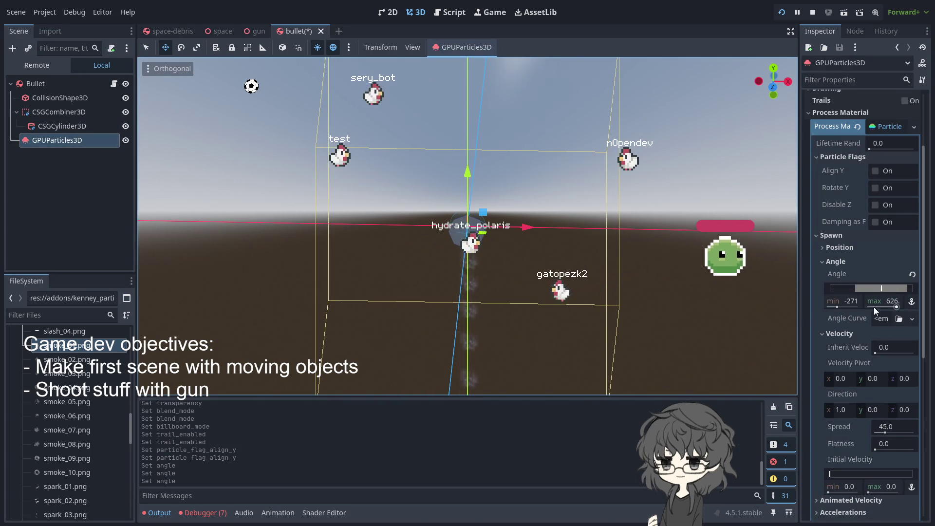
- Set Accelerations > Gravity y to 0 so gravity becomes (0, 0, 0)
left_click(853, 252)
left_click(852, 252)
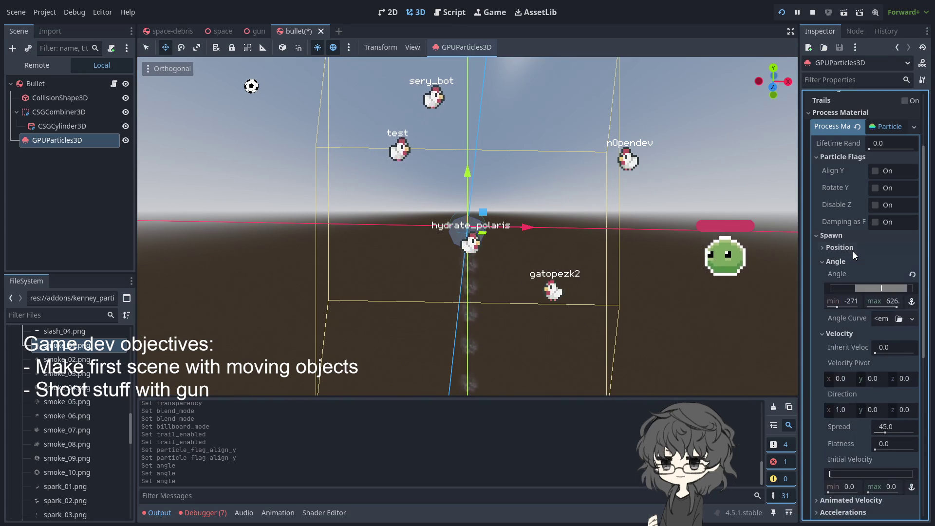
scroll(847, 239, "down", 5)
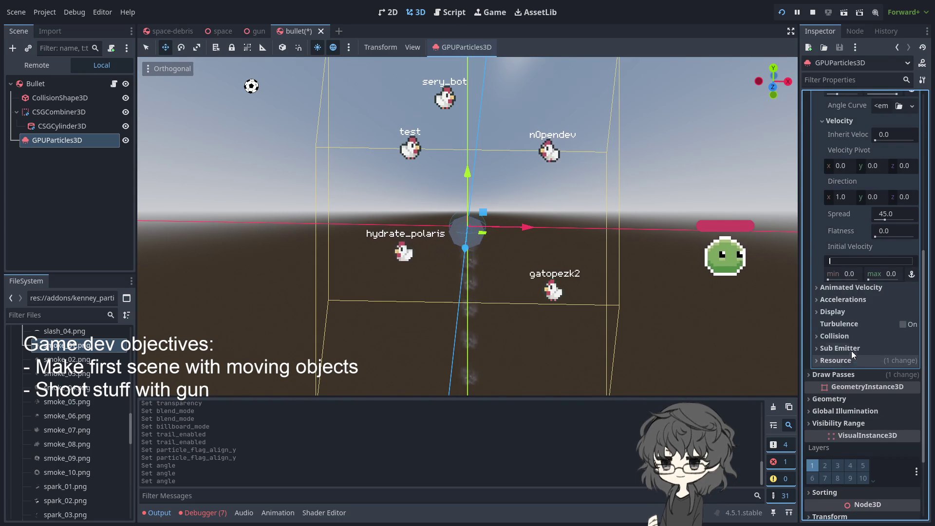
left_click(853, 300)
left_click(843, 312)
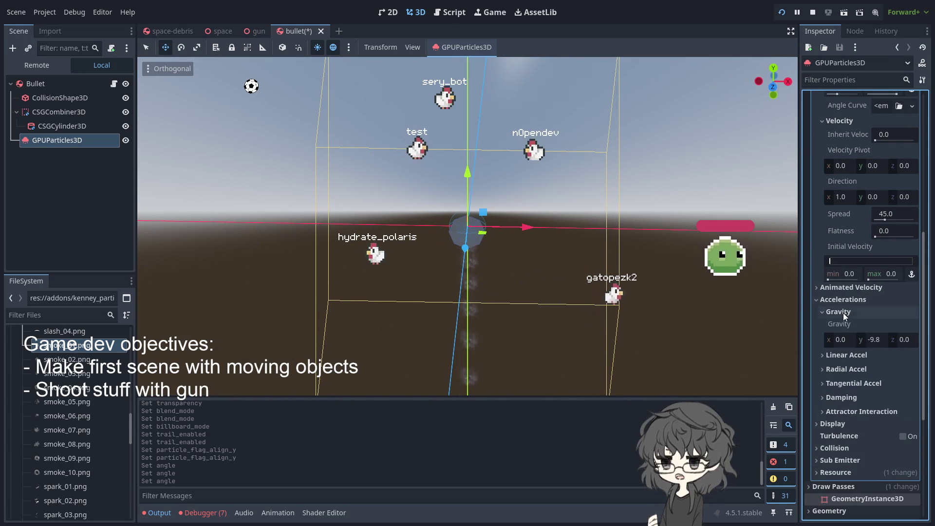
left_click(873, 340)
type("0")
key("Return")
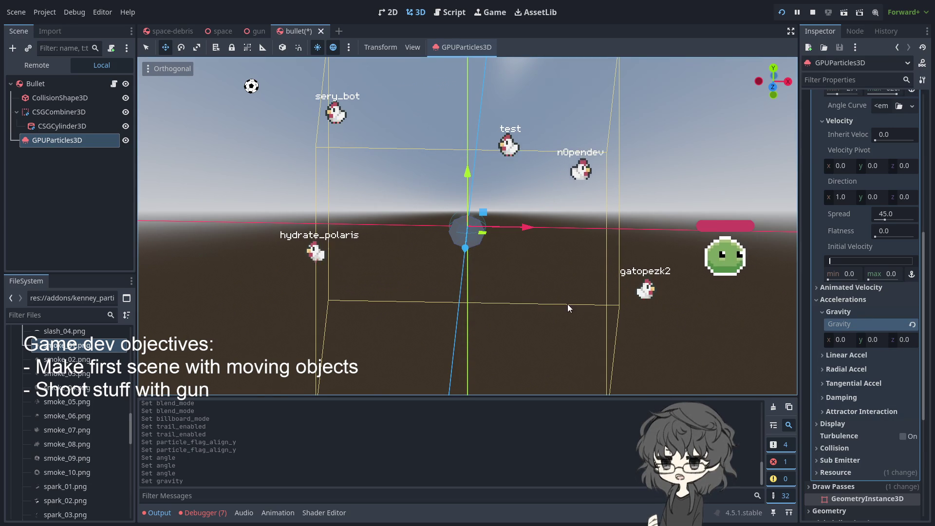
left_click(842, 299)
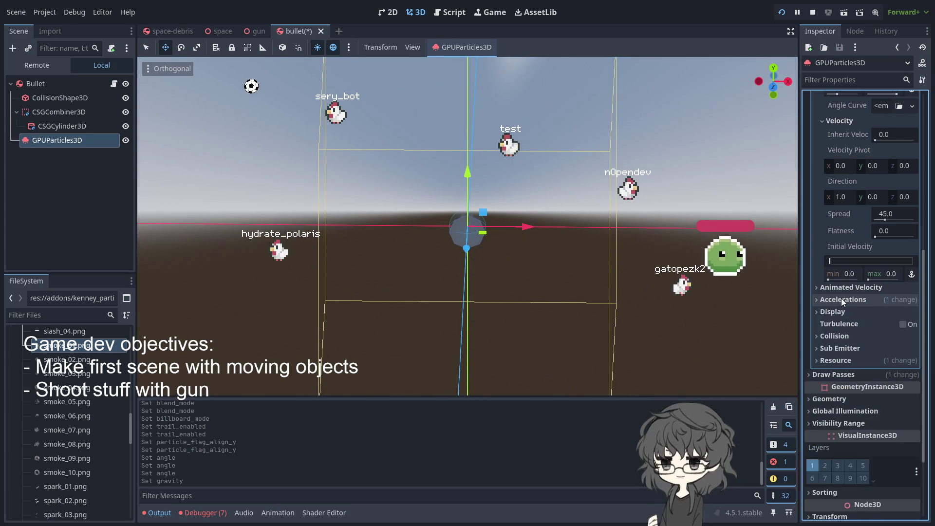
- Widen the spawn angle range to -720 to 720
scroll(838, 282, "up", 5)
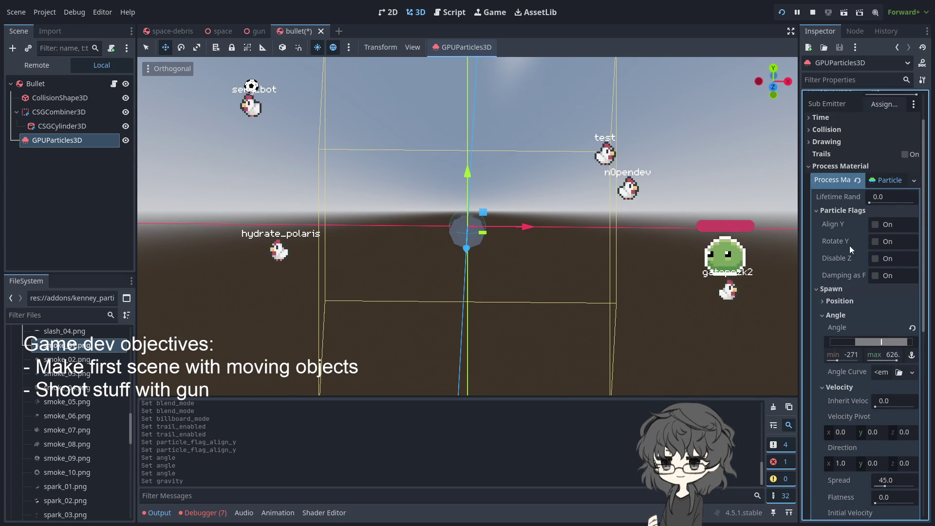
scroll(856, 275, "down", 3)
left_click_drag(869, 289, 861, 288)
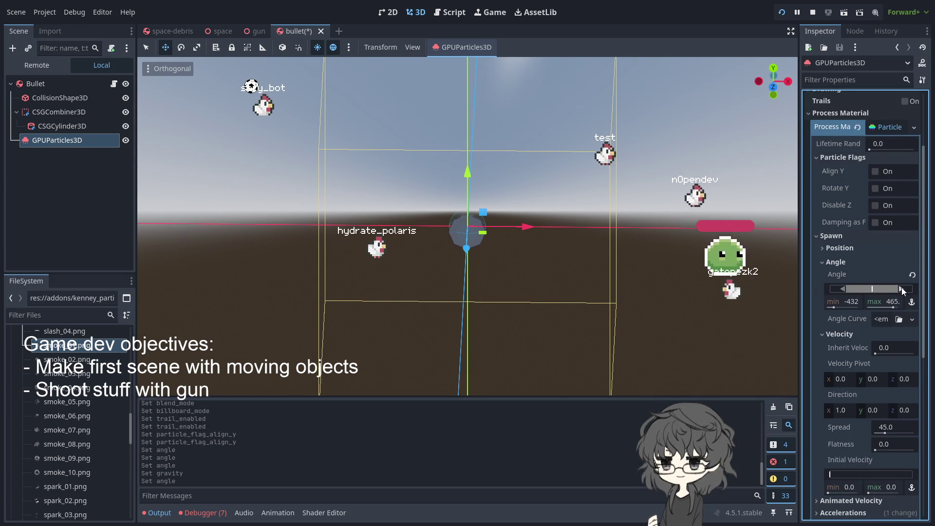
left_click_drag(877, 293, 876, 293)
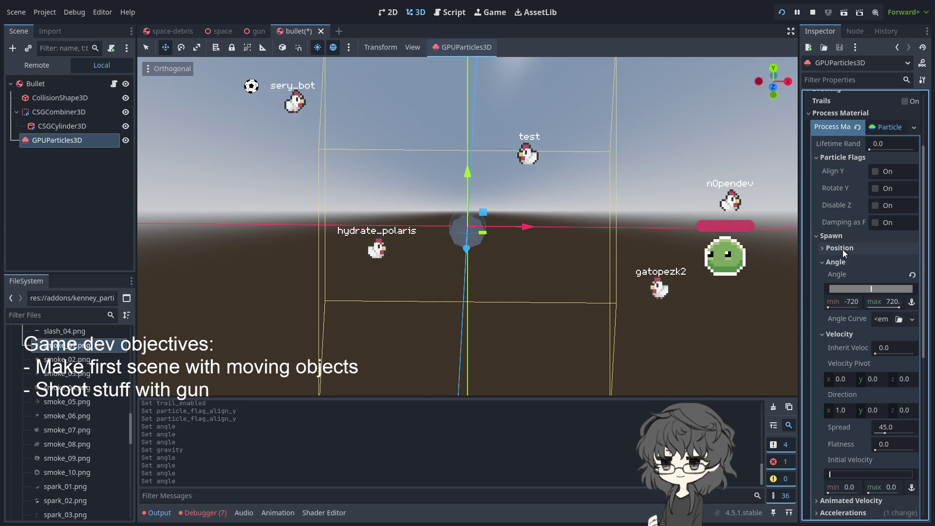
- Raise Velocity > Inherit Velocity on the GPUParticles3D to 1.0
scroll(857, 338, "down", 3)
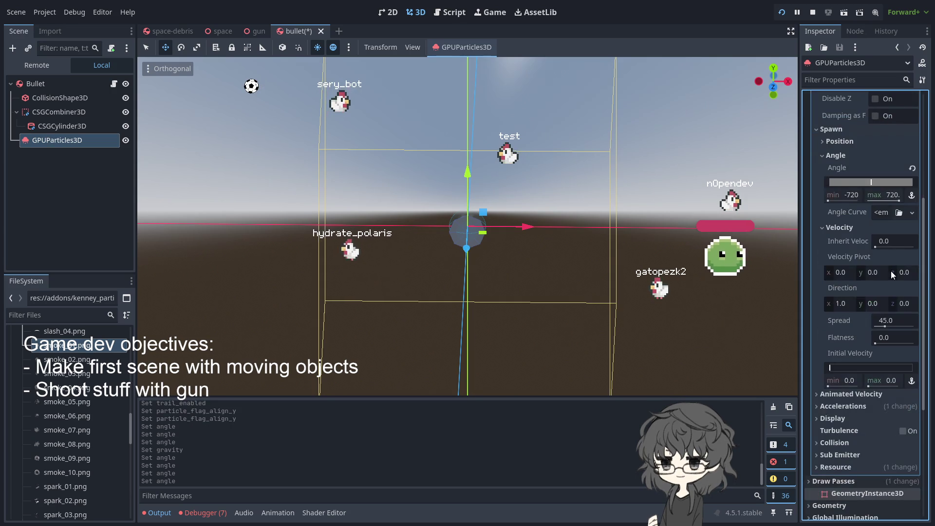
left_click_drag(876, 245, 888, 246)
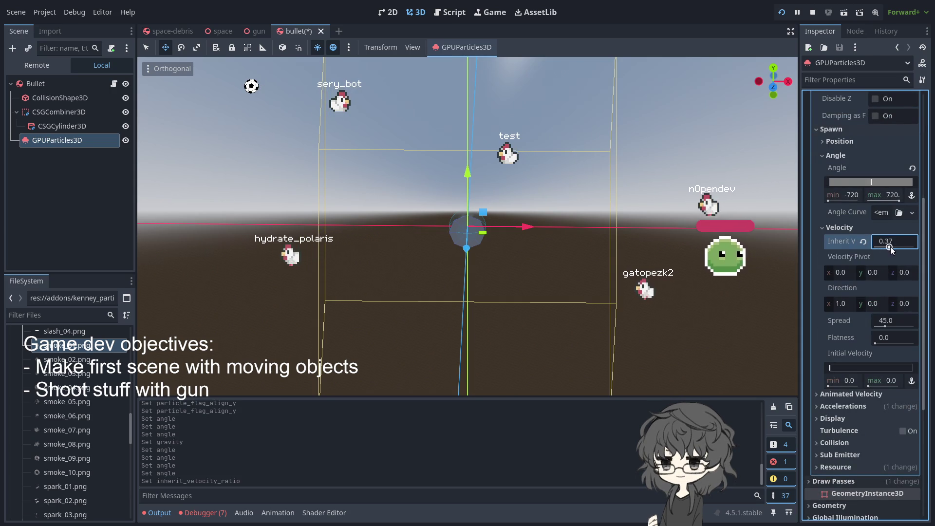
left_click(580, 248)
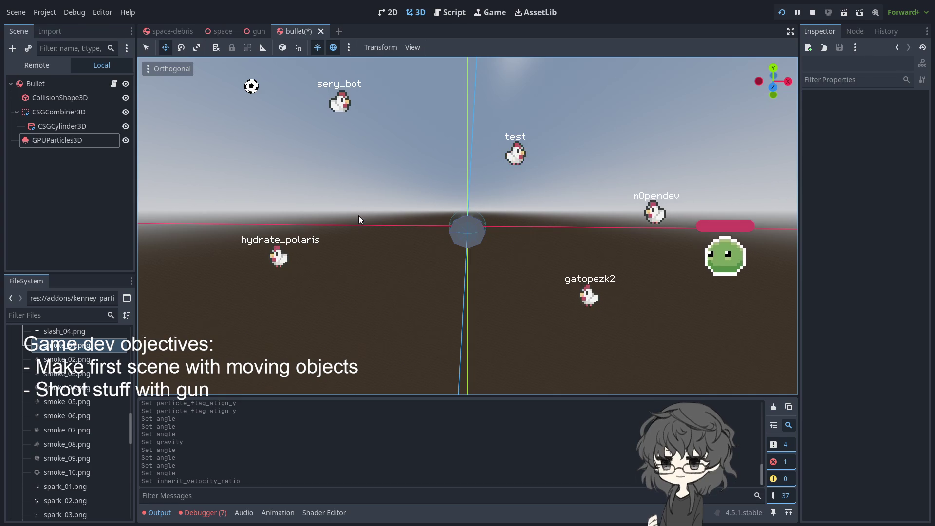
left_click(78, 142)
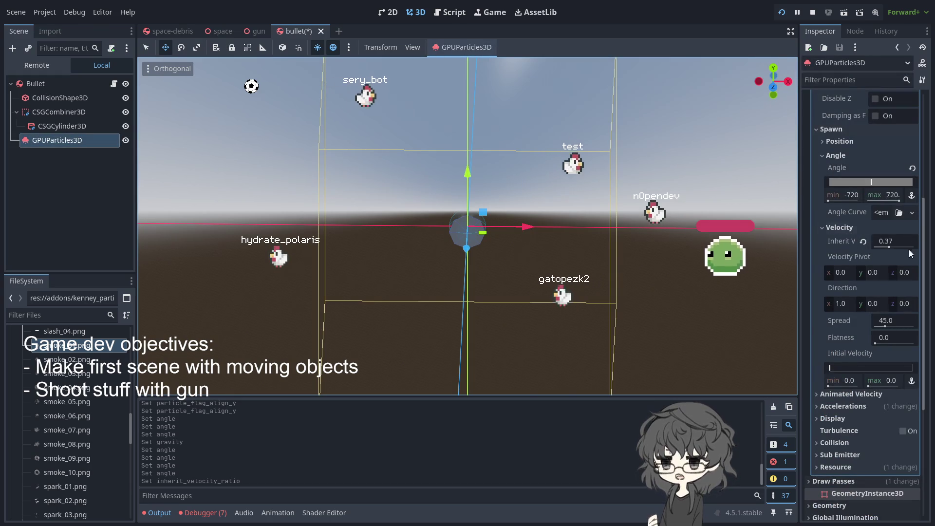
left_click_drag(891, 249, 910, 250)
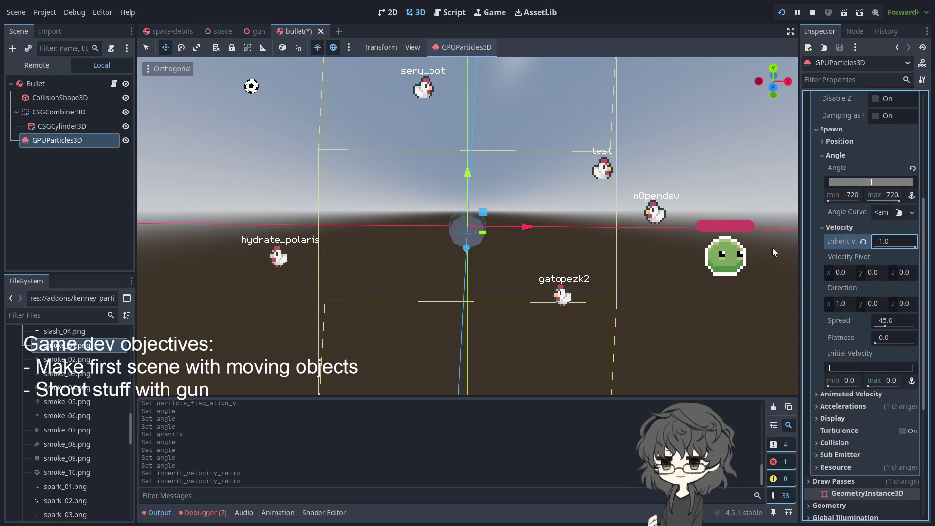
left_click(583, 244)
scroll(517, 249, "up", 3)
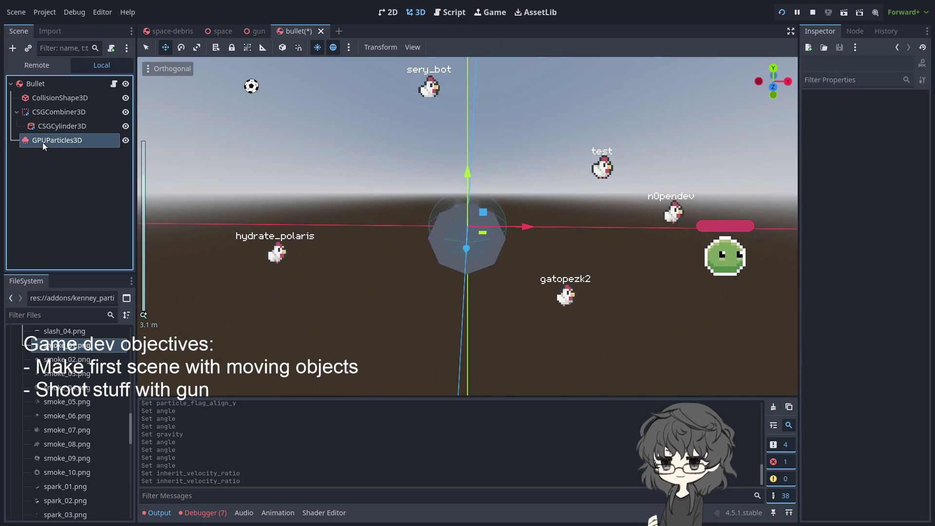
- Set Spread to 180 and drag the Initial Velocity range to about 52.9–70.5
left_click(44, 141)
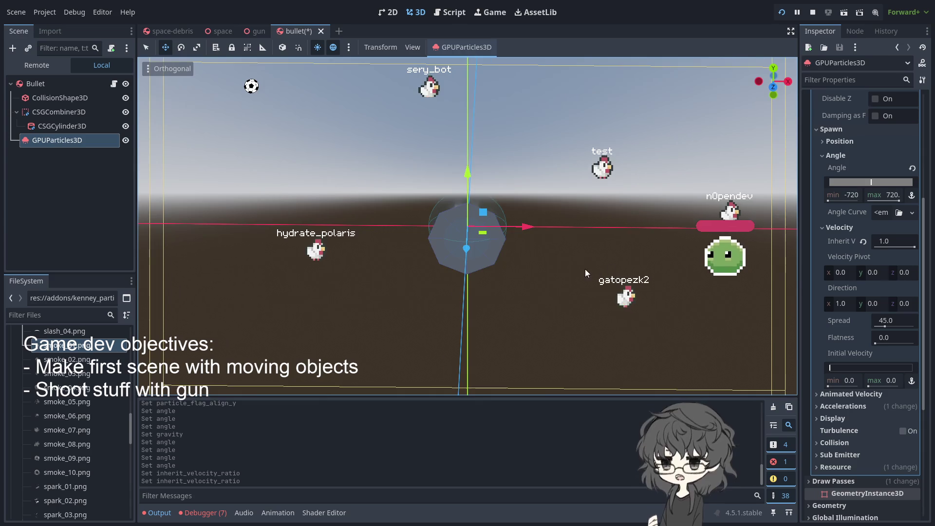
scroll(504, 247, "up", 5)
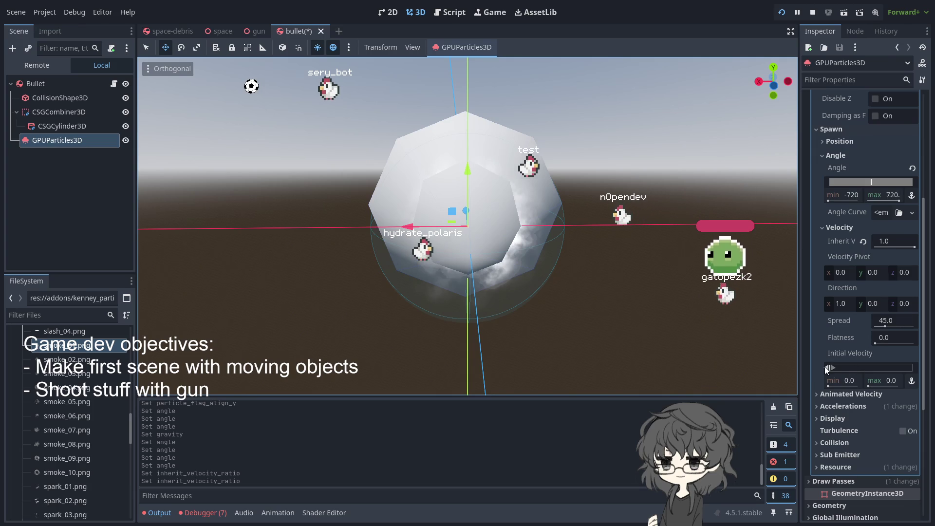
left_click_drag(835, 367, 840, 368)
scroll(628, 298, "down", 5)
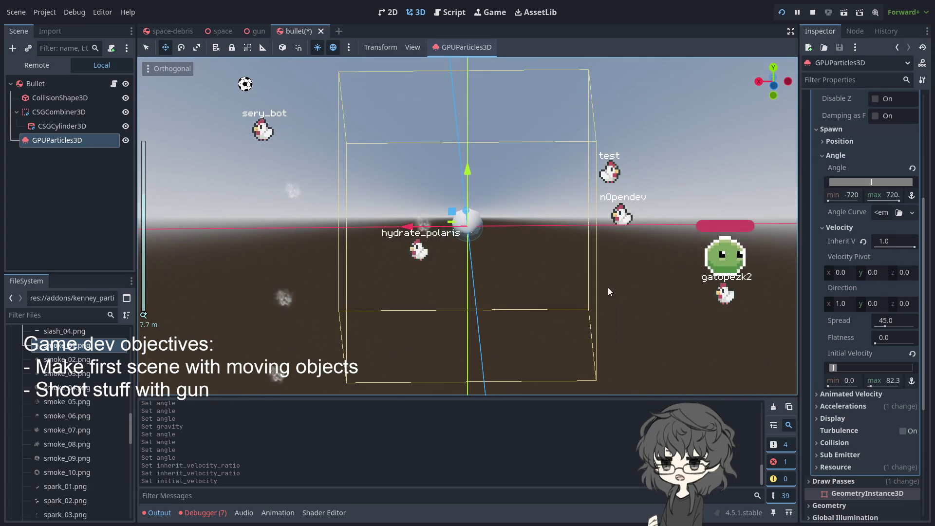
left_click_drag(841, 368, 842, 369)
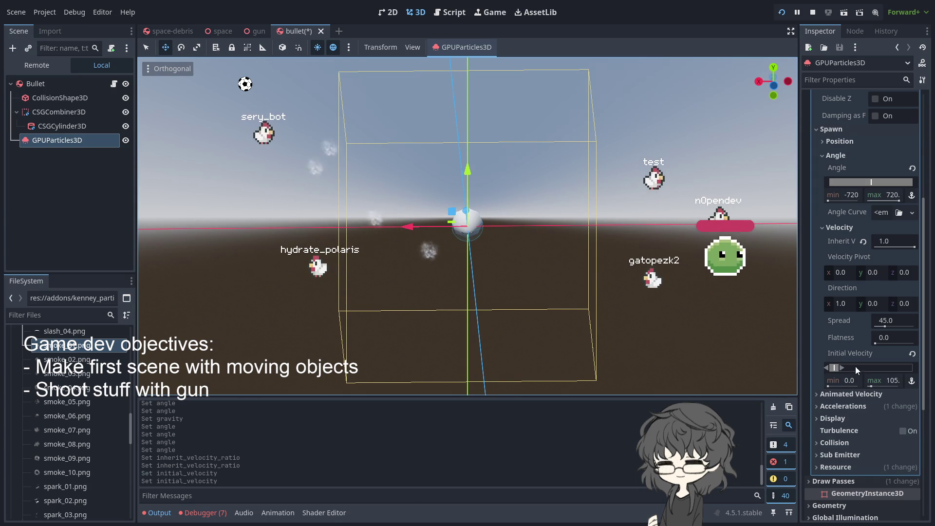
left_click_drag(844, 370, 840, 367)
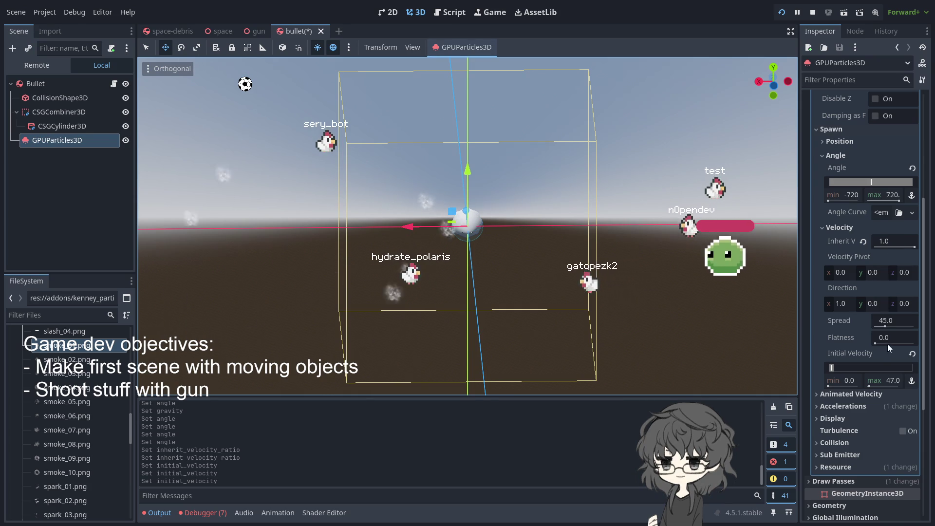
scroll(889, 253, "up", 2)
scroll(891, 286, "down", 2)
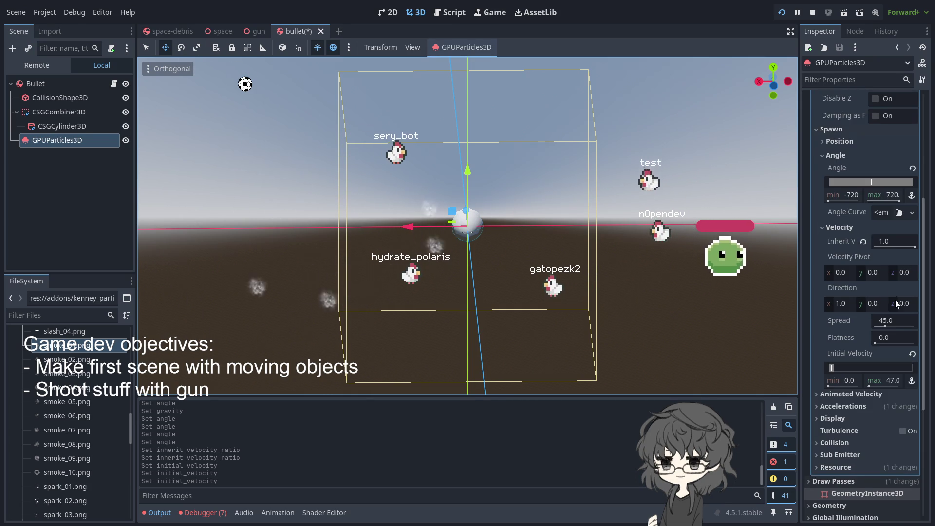
left_click_drag(884, 323, 915, 323)
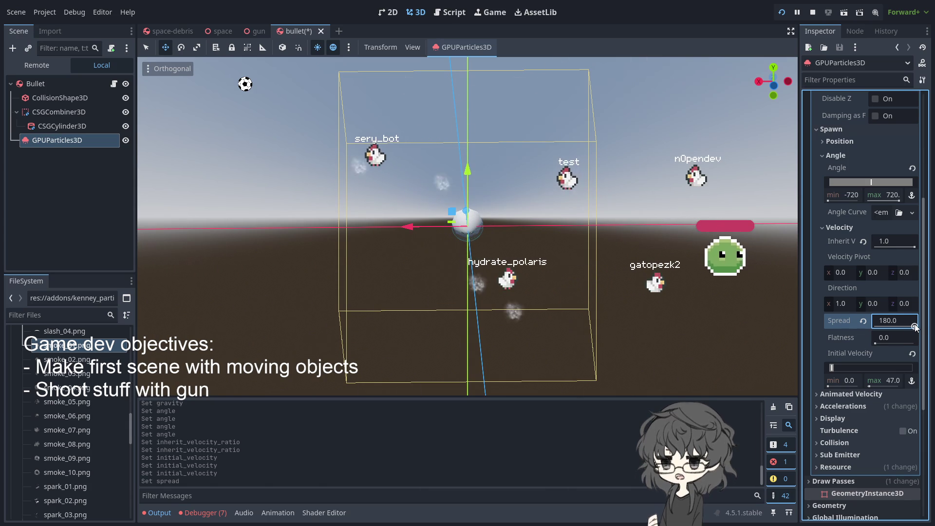
left_click_drag(830, 369, 832, 372)
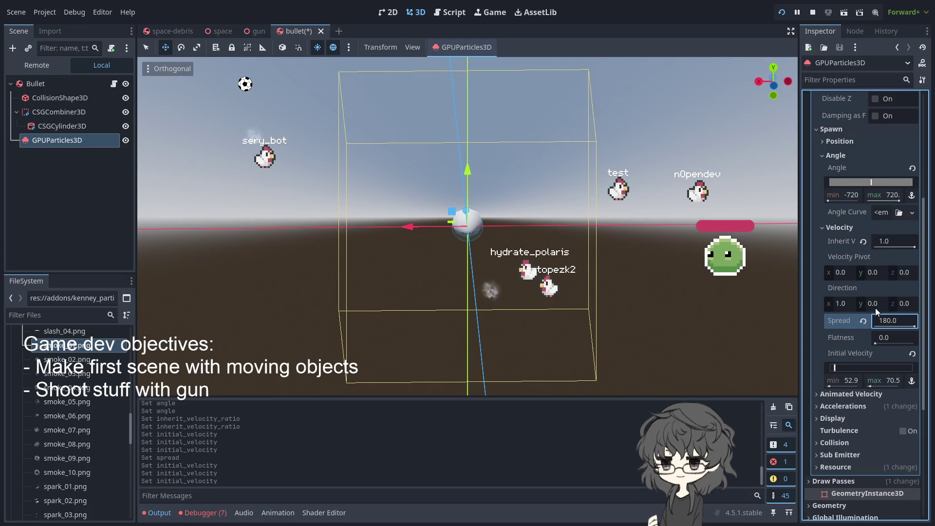
left_click(854, 381)
- Enter an Initial Velocity minimum of 10 and a maximum of 30
type("0")
key("Return")
type("30")
key("Return")
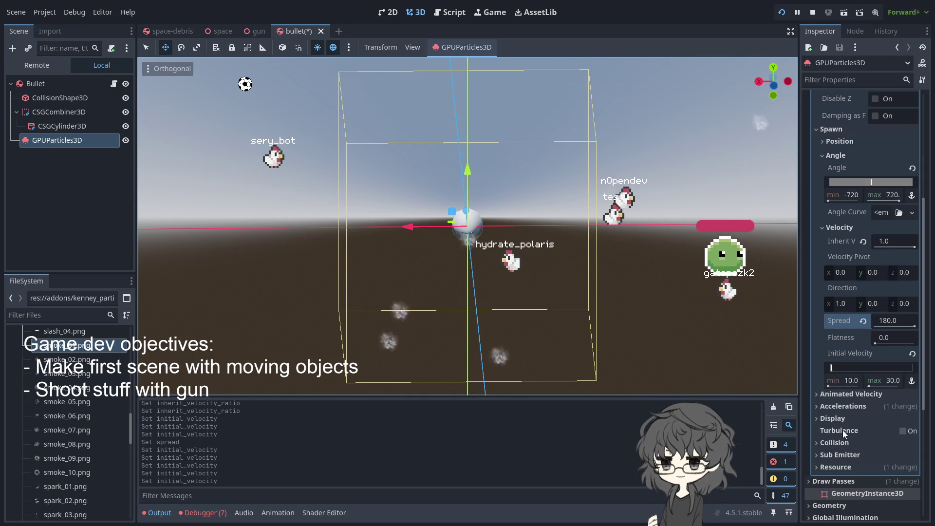
- Toggle Turbulence on and back off, then review the Gravity and Linear Accel settings
left_click(902, 431)
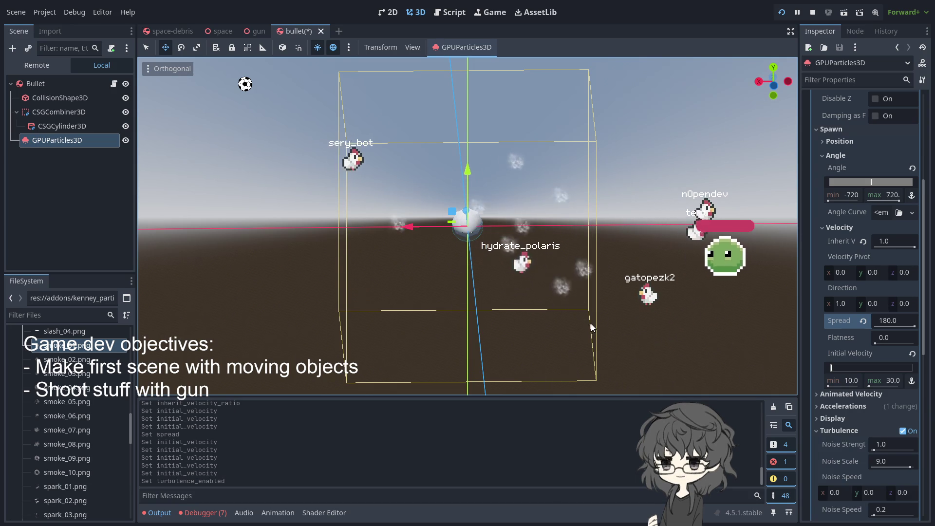
left_click(903, 431)
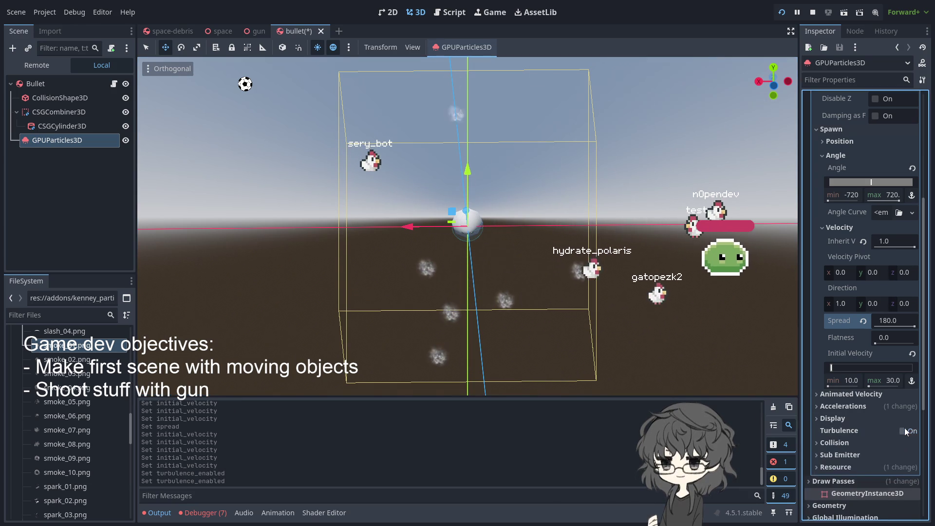
left_click(818, 408)
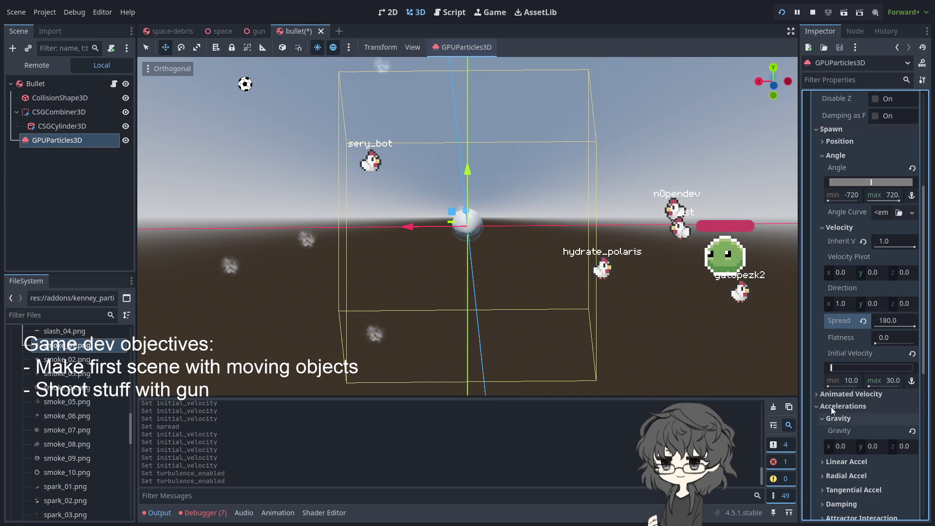
scroll(862, 418, "down", 2)
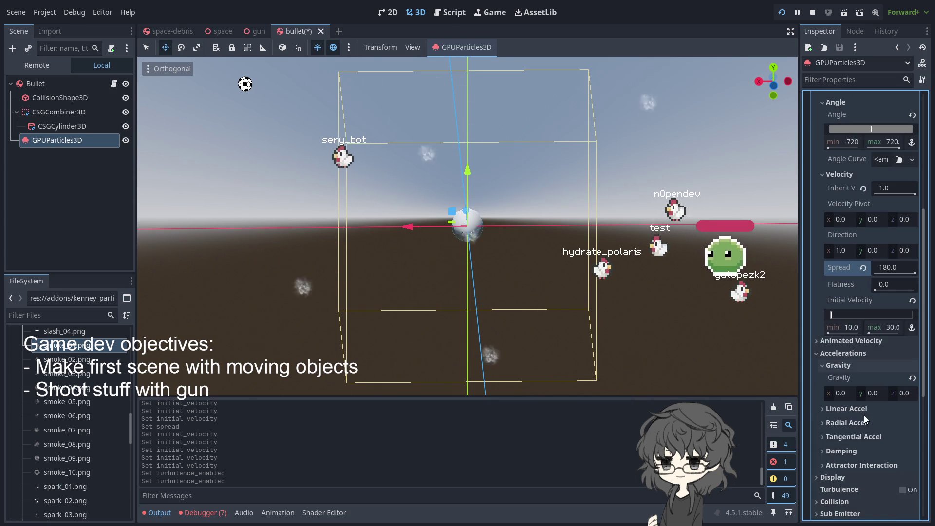
left_click(850, 369)
left_click(839, 382)
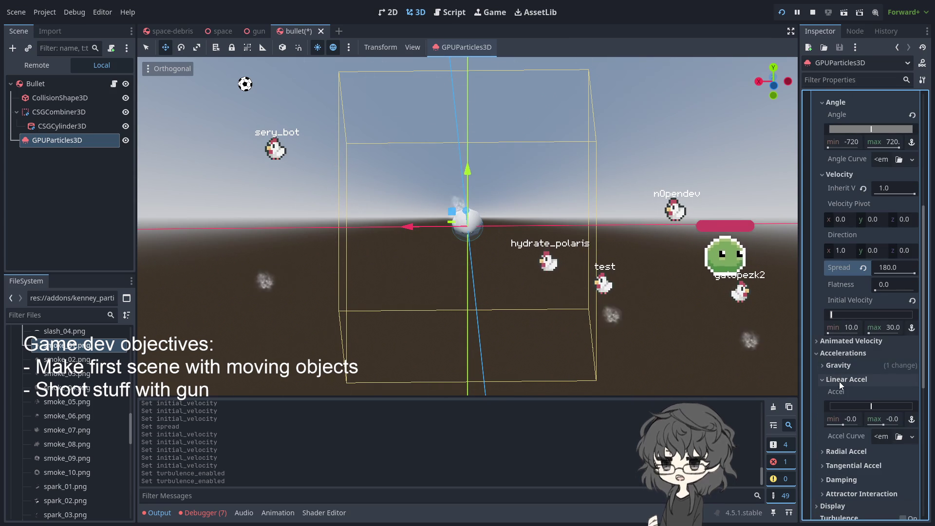
left_click(839, 381)
scroll(839, 381, "up", 2)
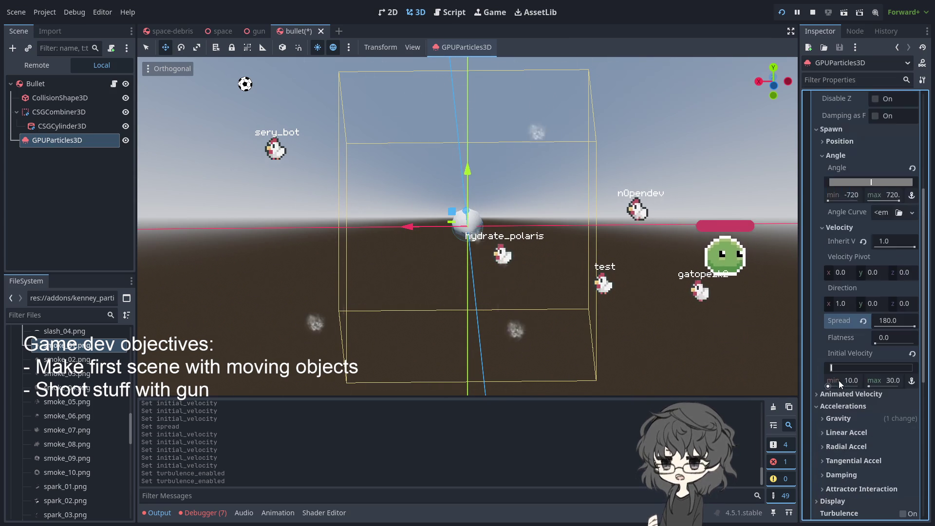
- Set the GPUParticles3D Amount to 200
scroll(839, 381, "up", 8)
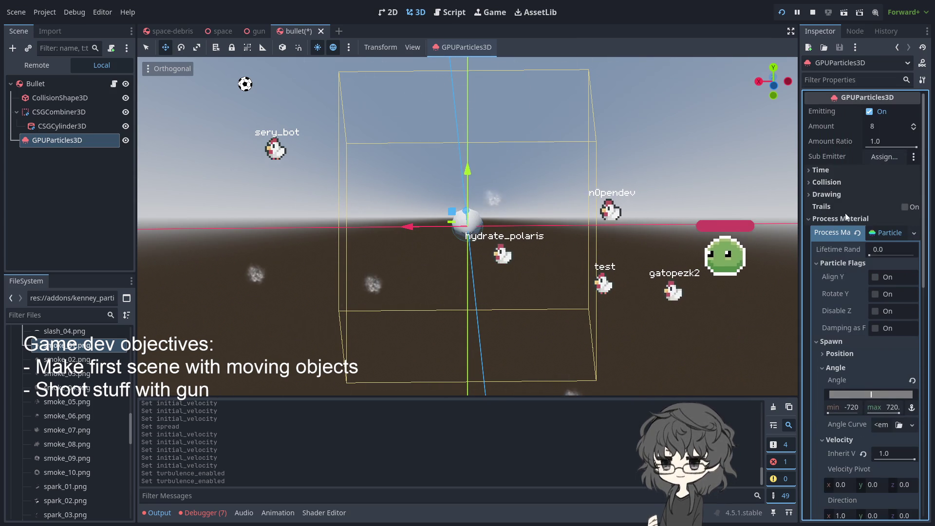
left_click(881, 126)
type("200")
key("Return")
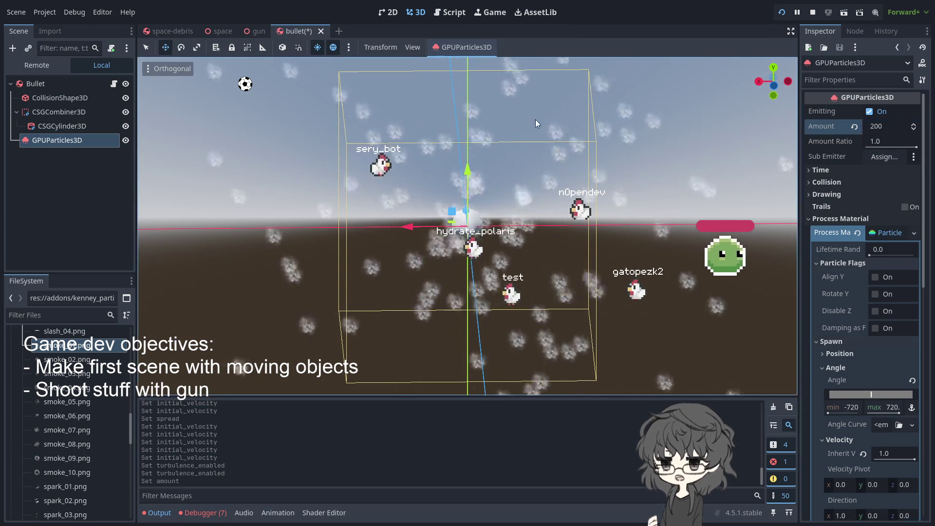
scroll(543, 234, "down", 5)
scroll(542, 233, "up", 1)
- Orbit the viewport to inspect the denser particle spray around the emitter
mouse_move(542, 233)
left_mouse_down()
mouse_move(515, 256)
mouse_move(606, 247)
mouse_move(470, 268)
mouse_move(639, 253)
mouse_move(440, 343)
left_mouse_up()
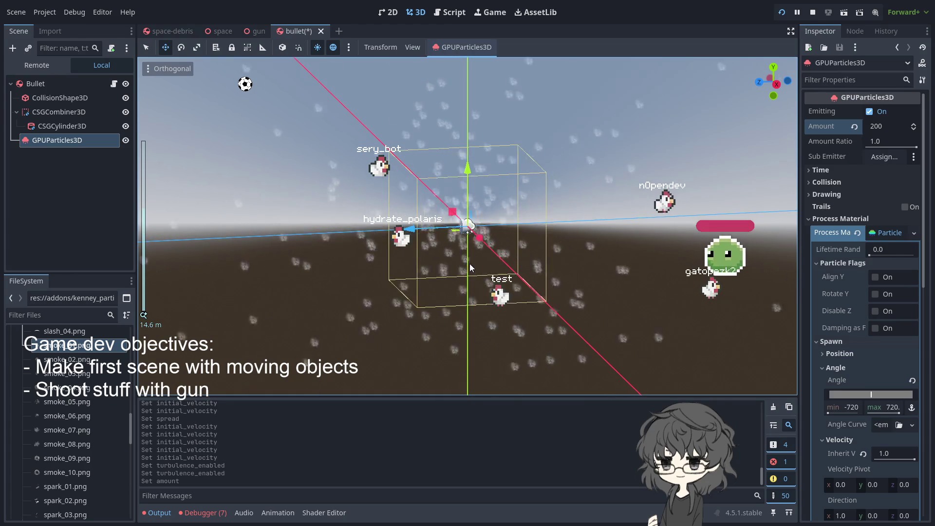
mouse_move(440, 346)
left_mouse_down()
mouse_move(380, 244)
mouse_move(341, 243)
mouse_move(619, 212)
mouse_move(501, 236)
mouse_move(574, 269)
mouse_move(563, 304)
mouse_move(538, 217)
mouse_move(489, 261)
mouse_move(498, 249)
mouse_move(535, 258)
mouse_move(548, 285)
mouse_move(519, 257)
mouse_move(544, 241)
mouse_move(607, 242)
mouse_move(580, 241)
mouse_move(468, 318)
mouse_move(380, 314)
mouse_move(466, 258)
left_mouse_up()
scroll(501, 235, "up", 2)
scroll(521, 233, "up", 2)
scroll(581, 241, "down", 3)
scroll(580, 241, "down", 6)
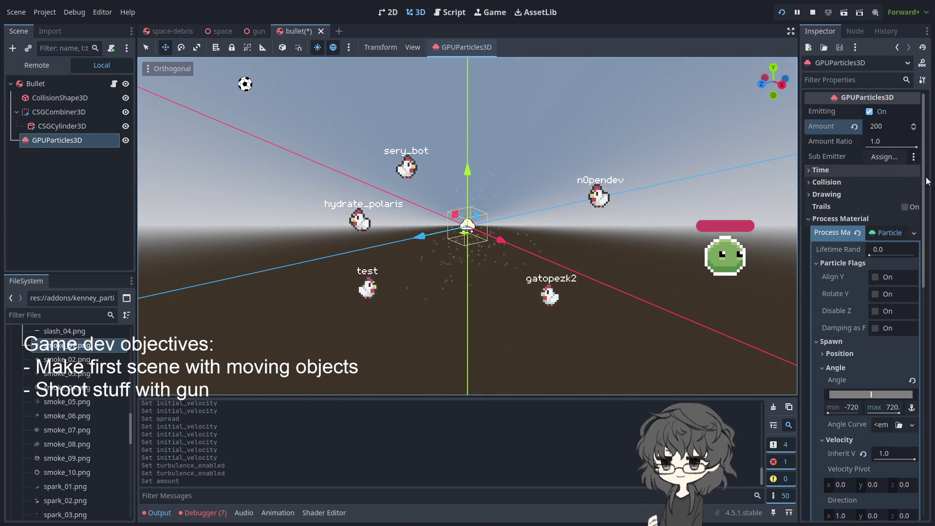
left_click(841, 172)
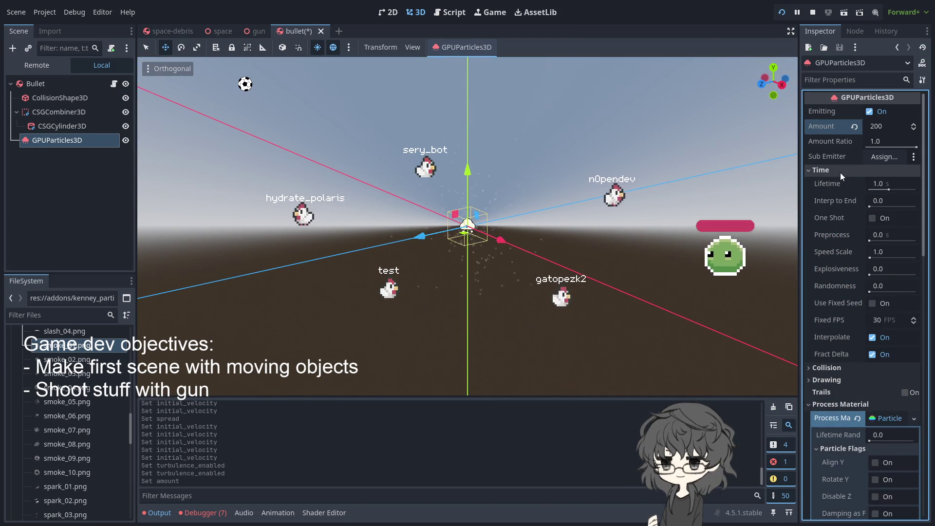
- Review the Time, Process Material and Collision sections of the particle node
left_click(841, 173)
left_click(829, 222)
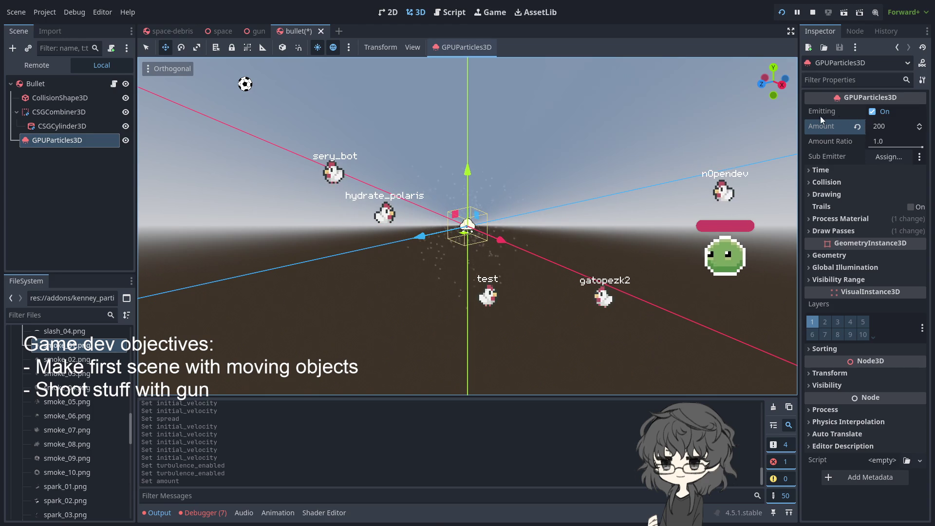
left_click(835, 168)
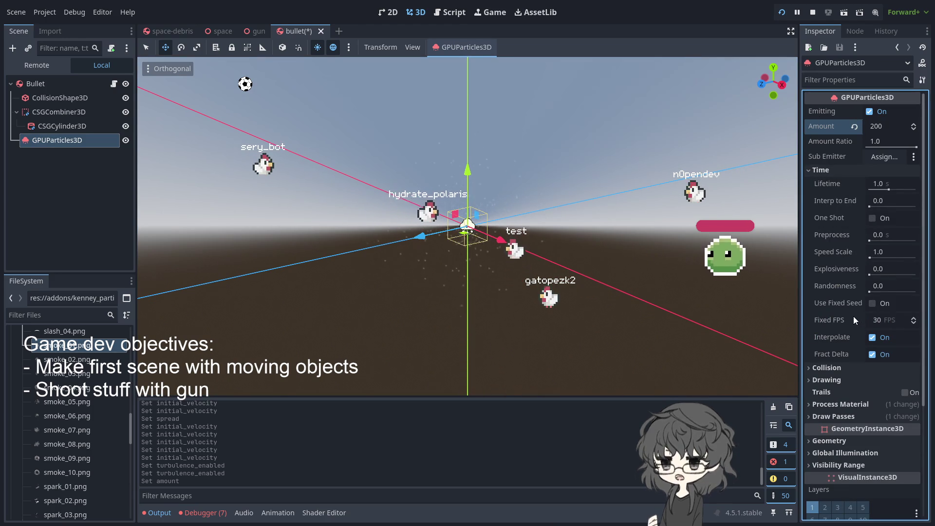
left_click(827, 367)
left_click(840, 371)
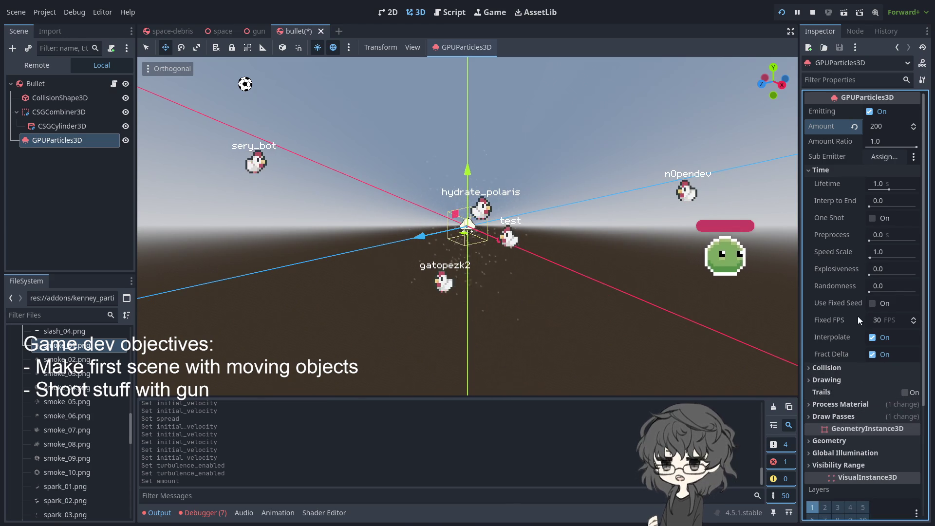
scroll(850, 315, "down", 3)
left_click(841, 297)
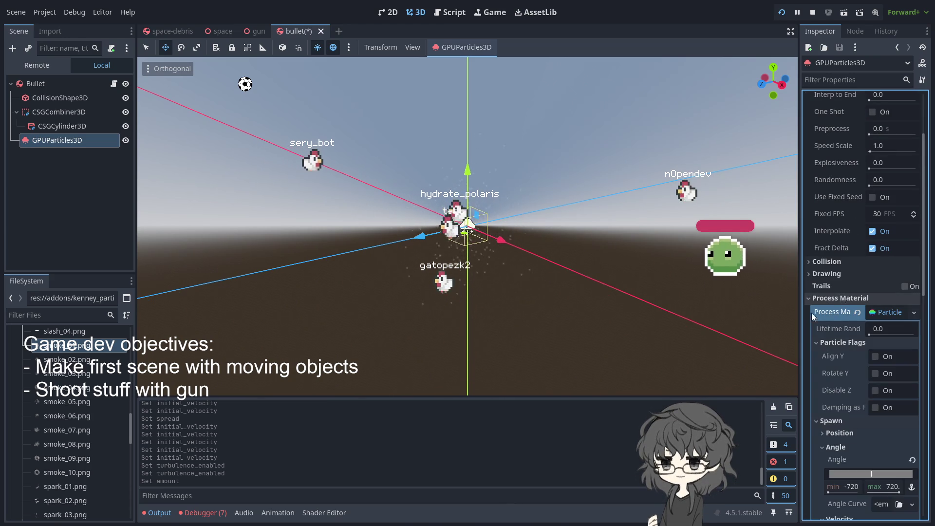
scroll(835, 283, "down", 3)
- Collapse Spawn, Accelerations and Sub Emitter, and return to the Inspector's filter field
left_click(819, 235)
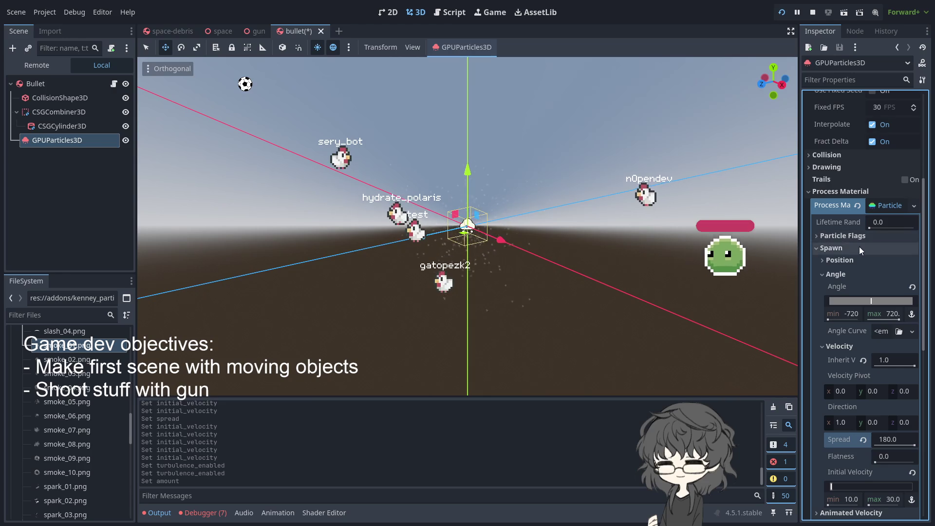
left_click(816, 248)
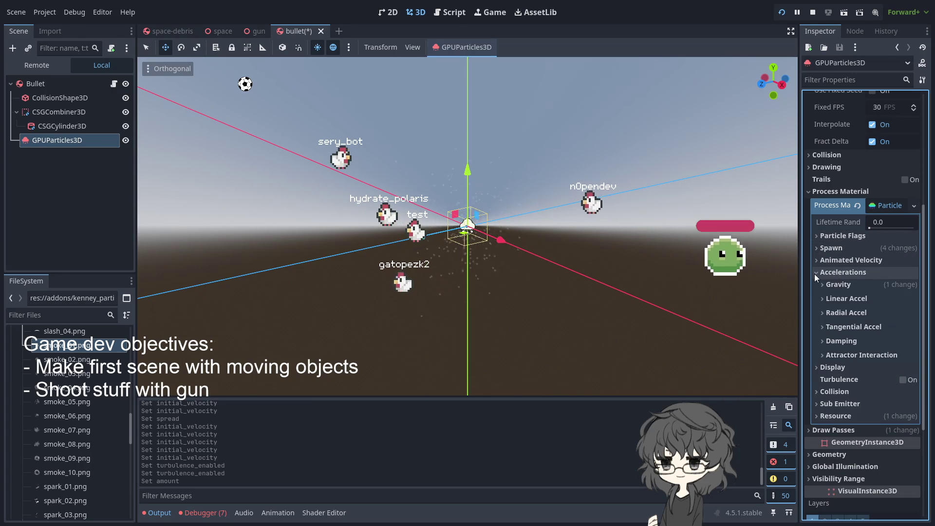
left_click(814, 273)
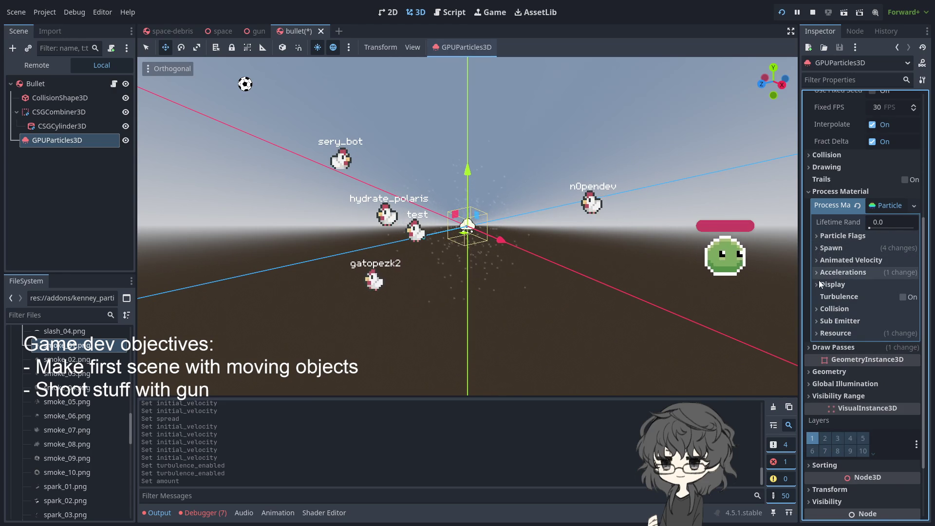
left_click(817, 322)
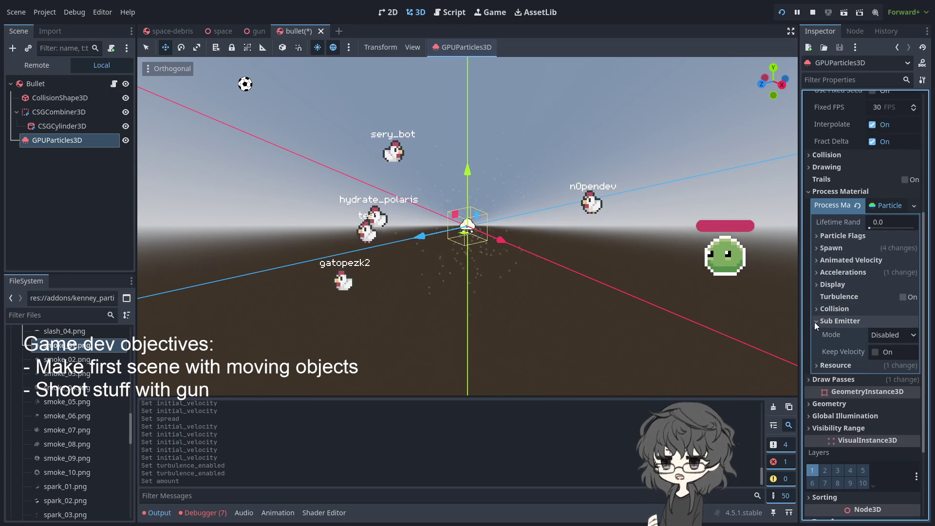
left_click(815, 323)
left_click(816, 323)
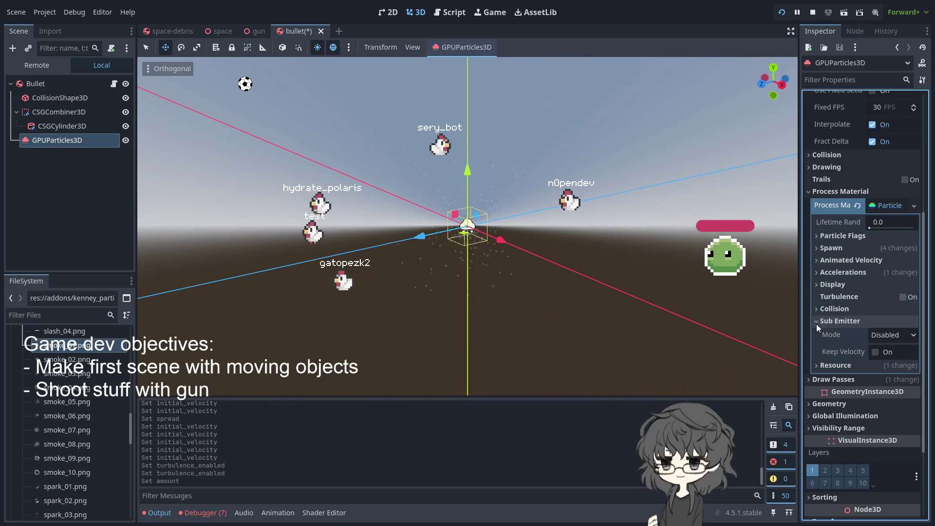
left_click(817, 324)
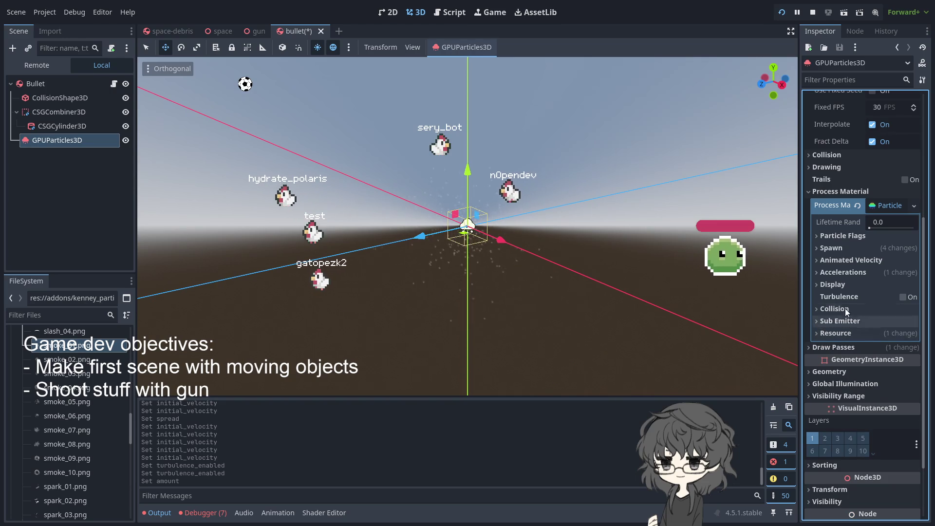
scroll(872, 326, "up", 5)
left_click(857, 80)
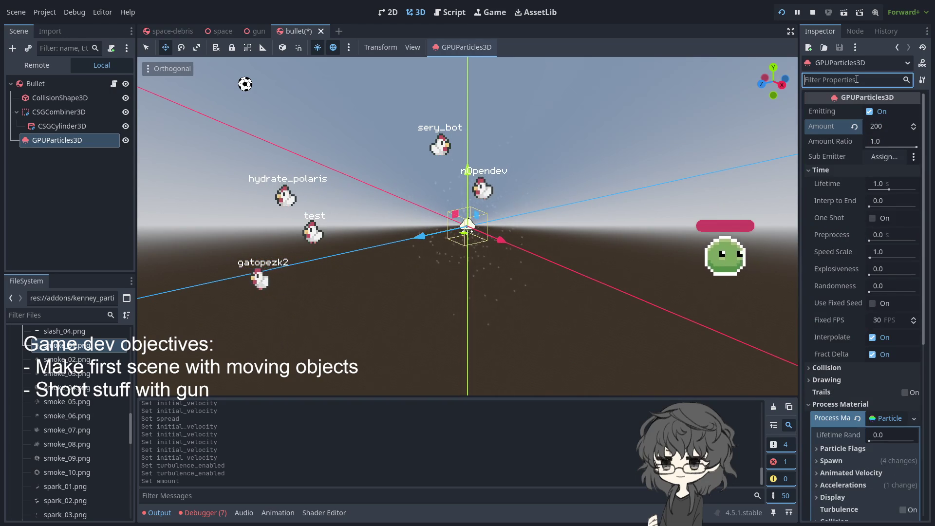
- Filter the Inspector for 'onesh', enable One Shot, and clear the filter
type("onesh")
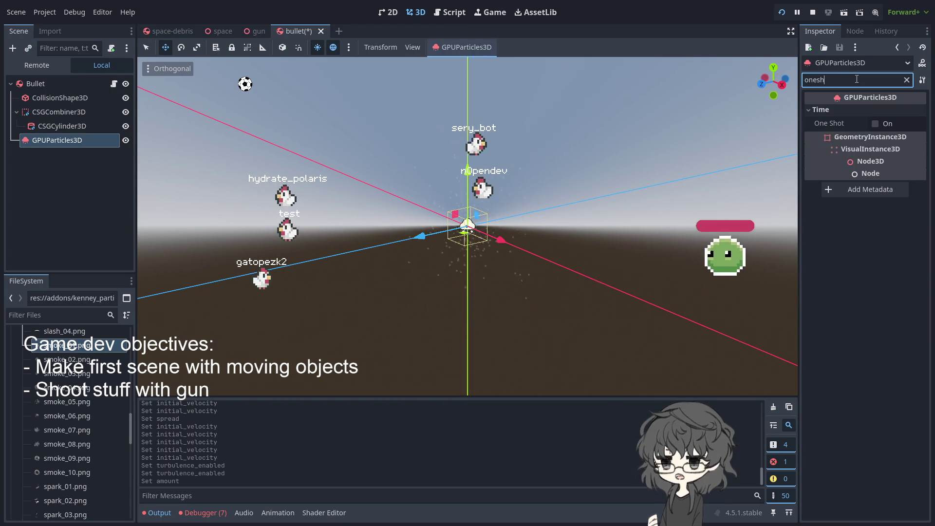
left_click(875, 126)
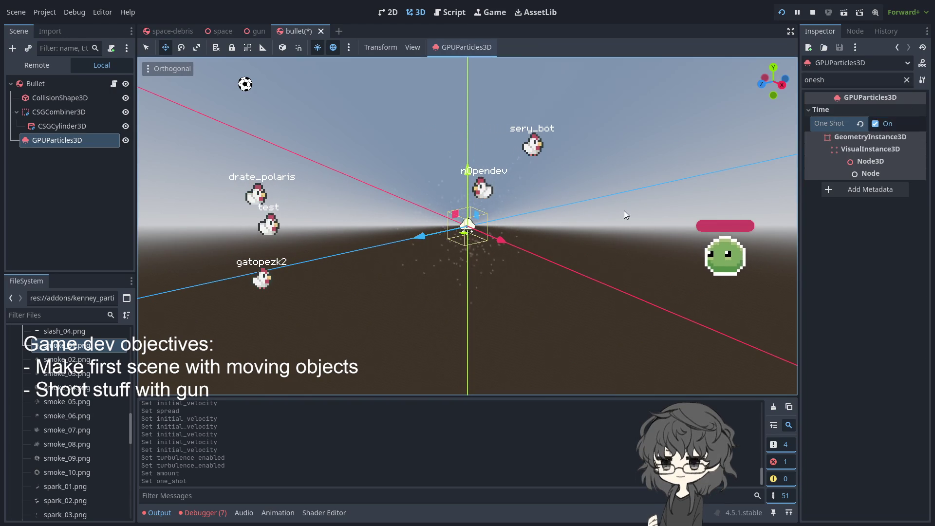
left_click(543, 218)
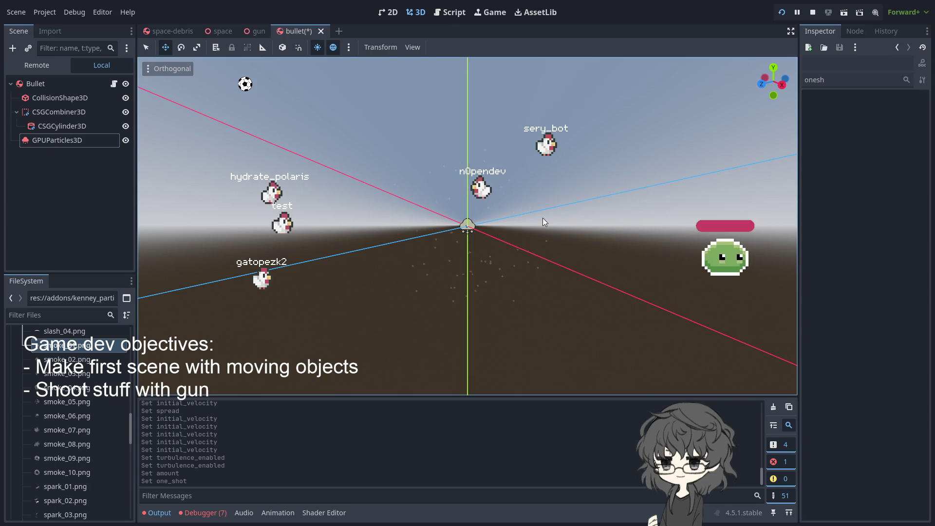
left_click(63, 140)
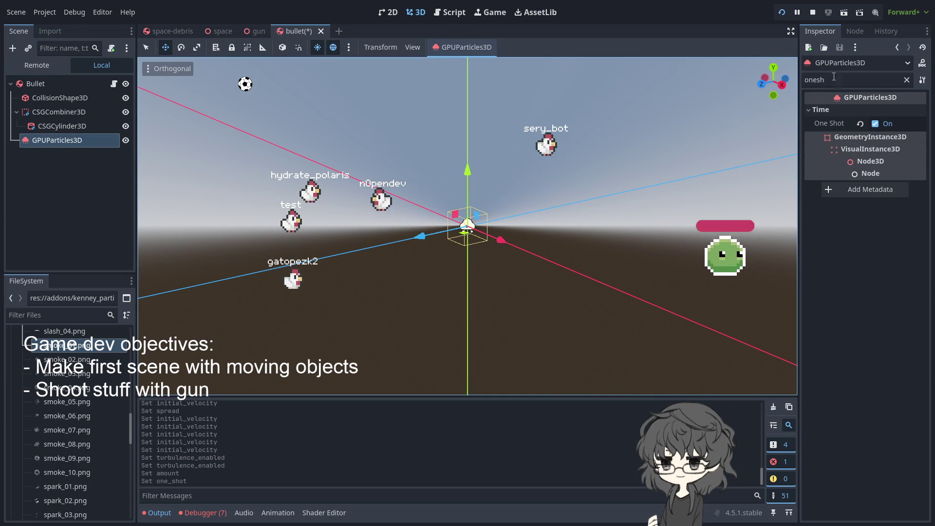
left_click(907, 81)
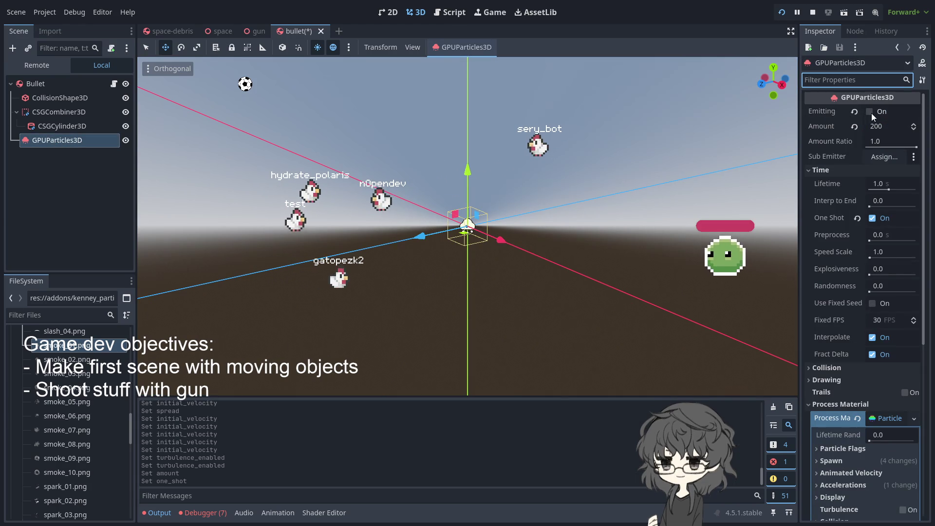
- Fire two preview bursts via Emitting, then orbit the view around the bullet
left_click(870, 112)
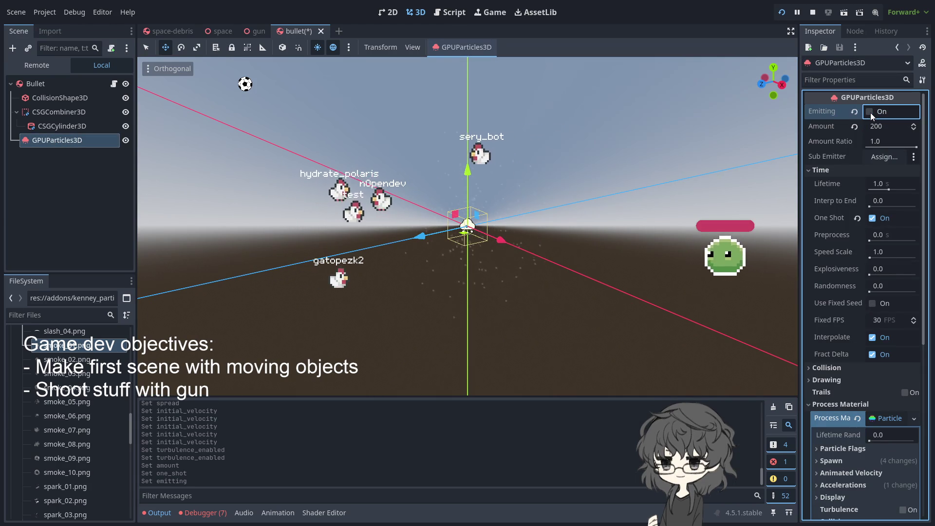
left_click(870, 113)
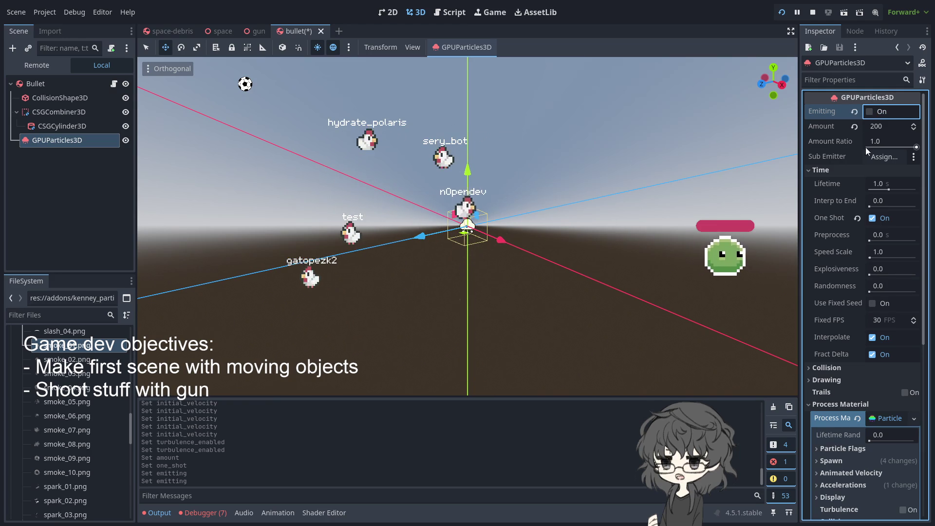
left_click(483, 265)
scroll(514, 265, "up", 5)
left_click_drag(475, 258, 366, 235)
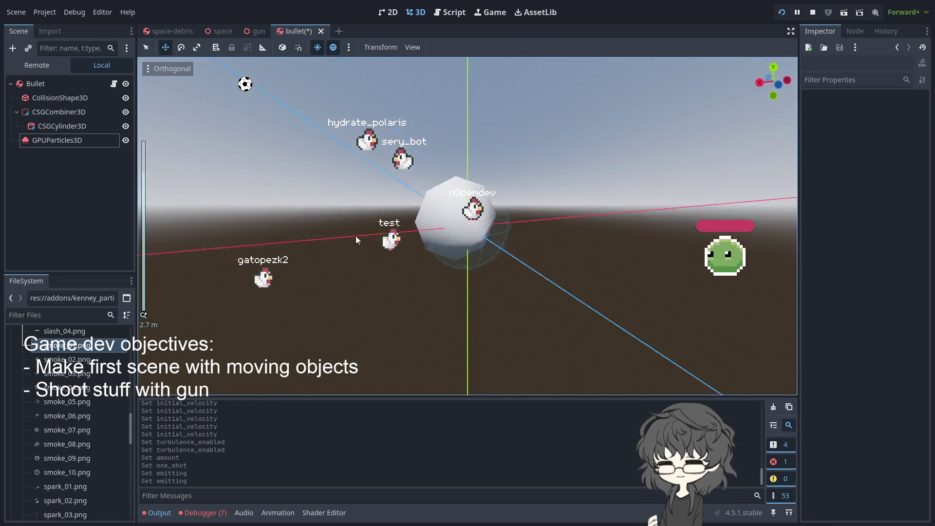
- Test-run the game, then bring up the bullet.gd script
left_click(782, 13)
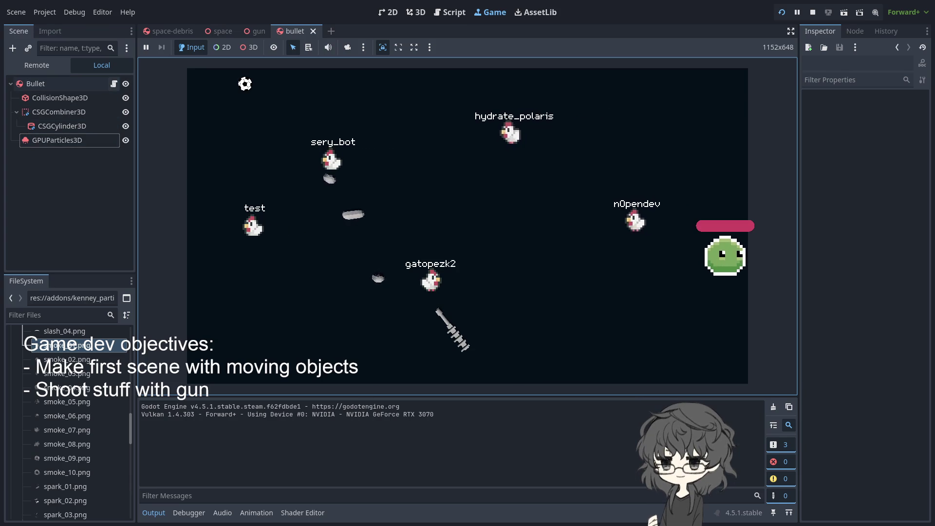
left_click(114, 83)
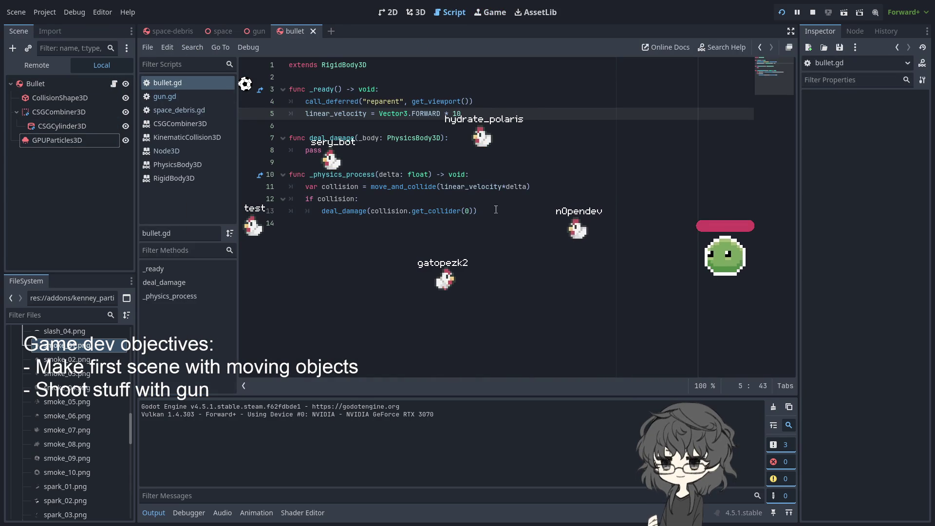
- Add a new line in deal_damage and rename the particle node to ExplosionParticles
left_click(497, 141)
key("Return")
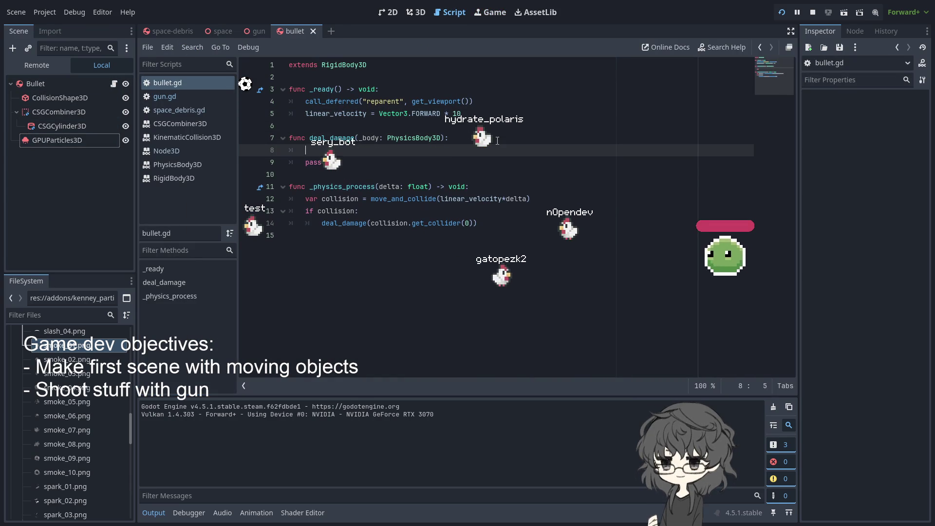
left_click(62, 126)
left_click(73, 142)
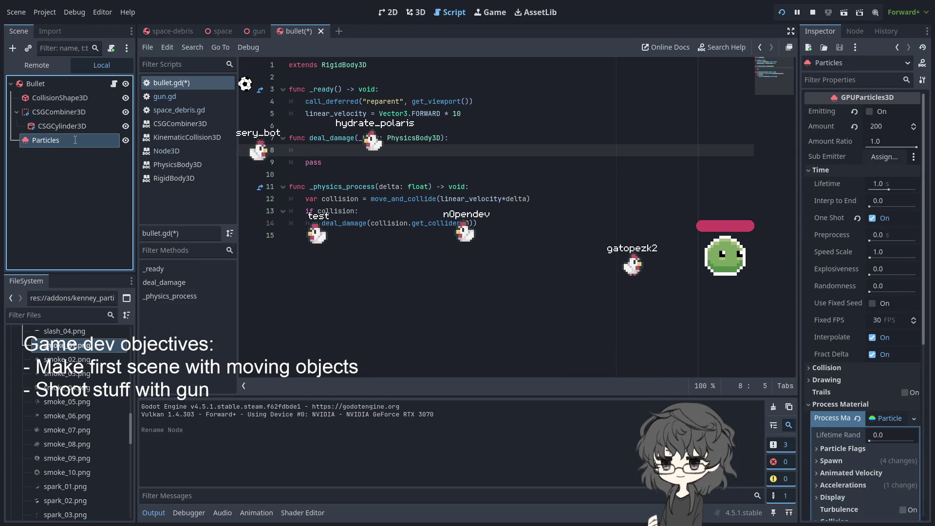
type("Explosion")
key("Return")
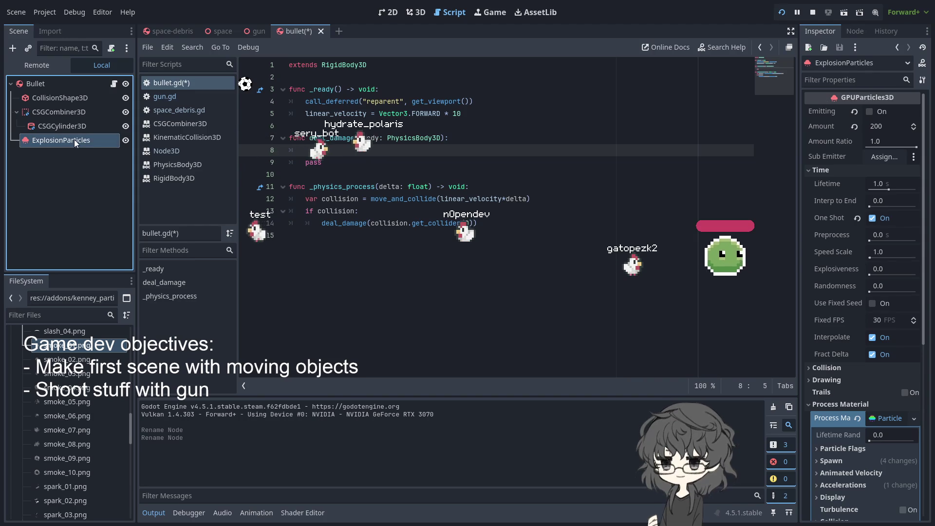
- Write $ExplosionParticles.emitting = true in deal_damage, remove the leftover line, and run the game
mouse_move(74, 140)
left_mouse_down()
mouse_move(185, 155)
mouse_move(389, 151)
left_mouse_up()
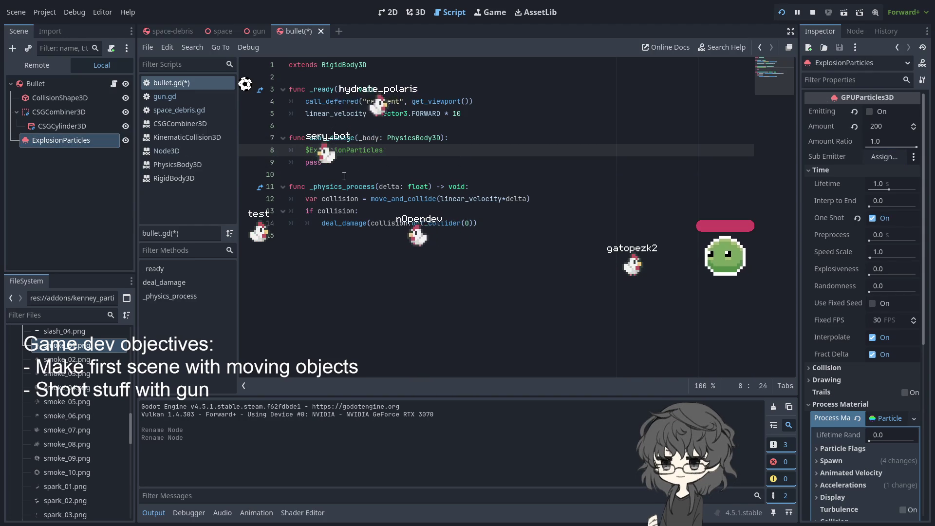
left_click(434, 141)
left_click(414, 153)
type(".")
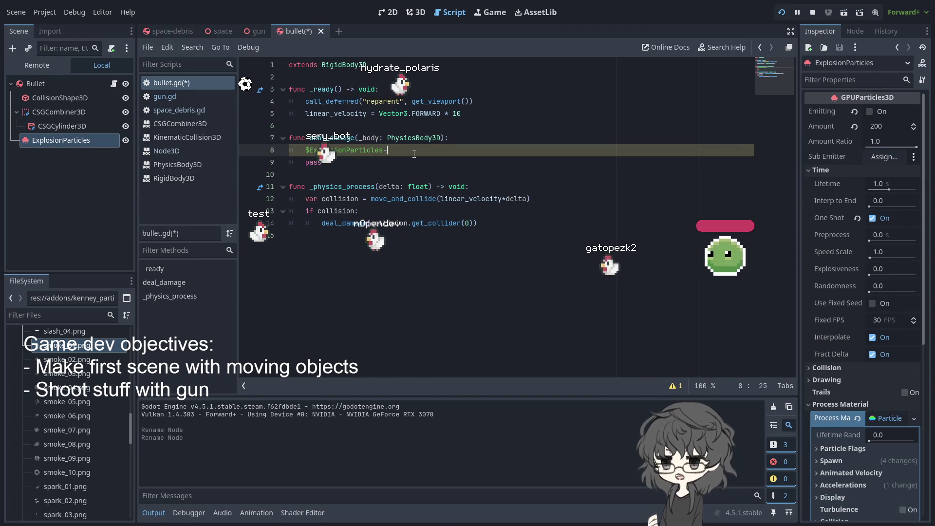
type("em")
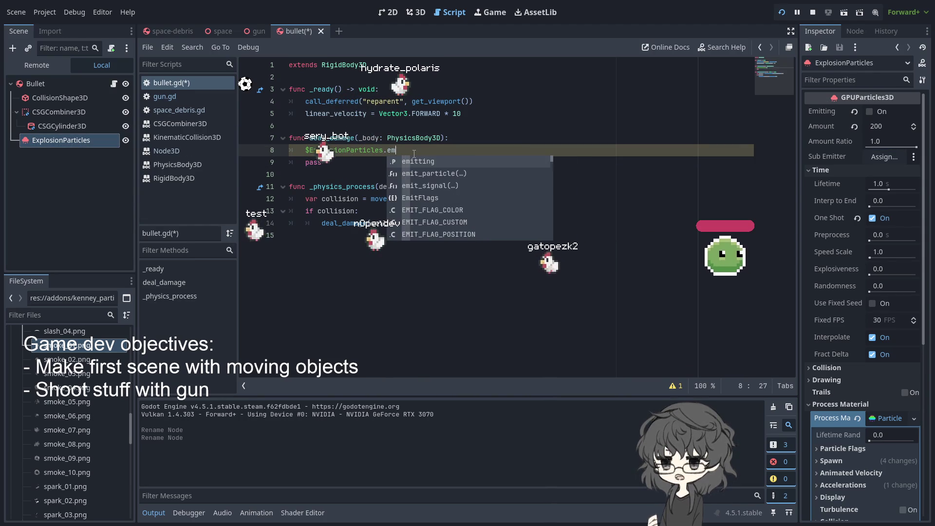
key("Return")
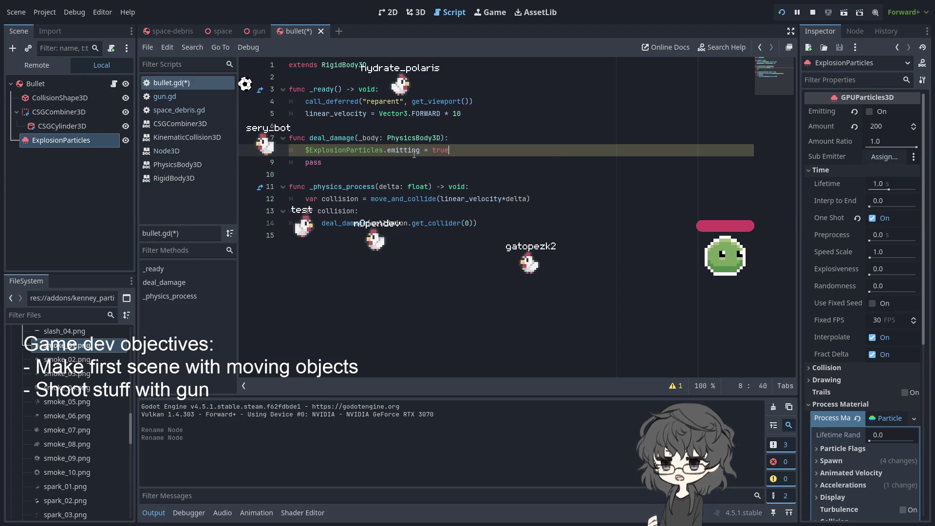
left_click(343, 160)
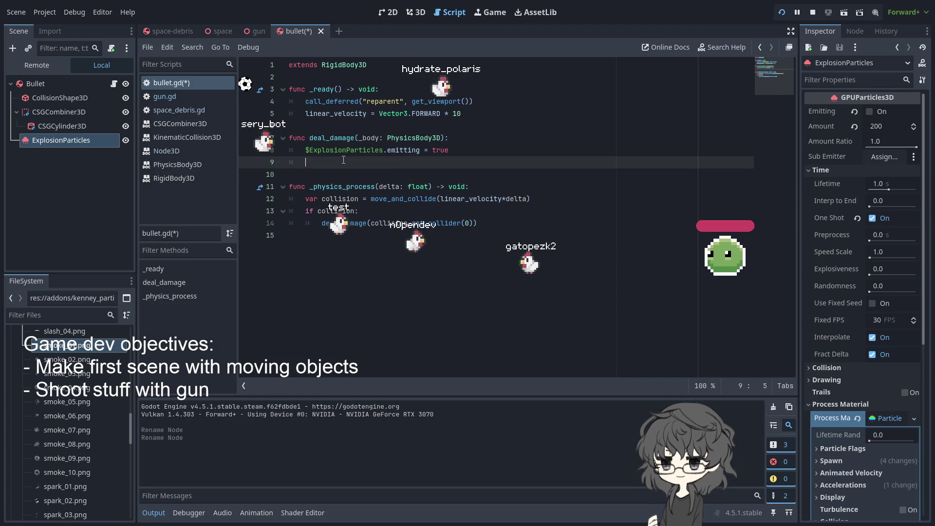
key("BackSpace")
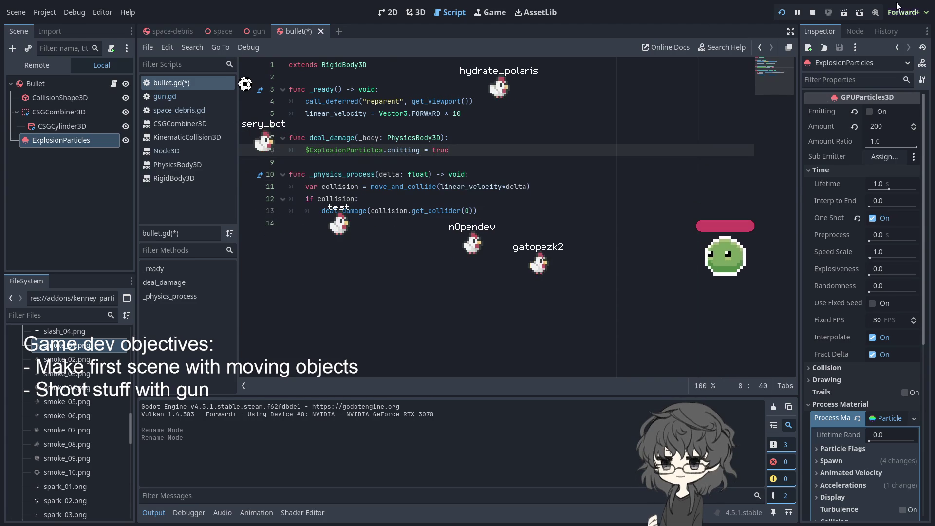
left_click(782, 13)
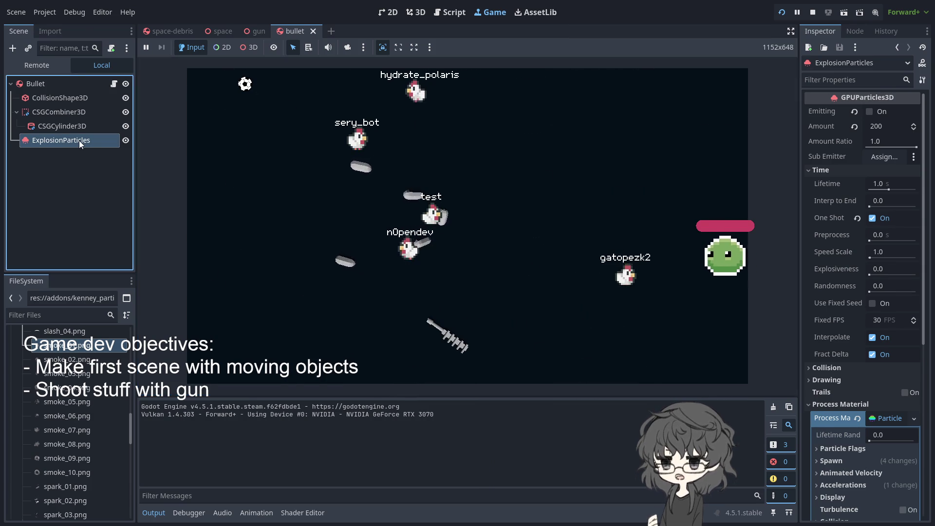
- Restart the game and relaunch it with F5 to test the bullet's explosion burst
left_click(781, 13)
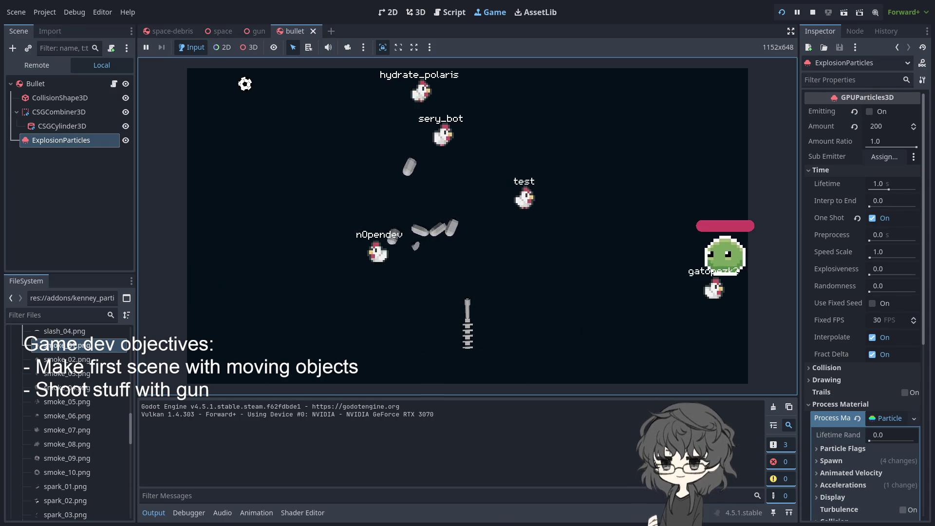
key("F5")
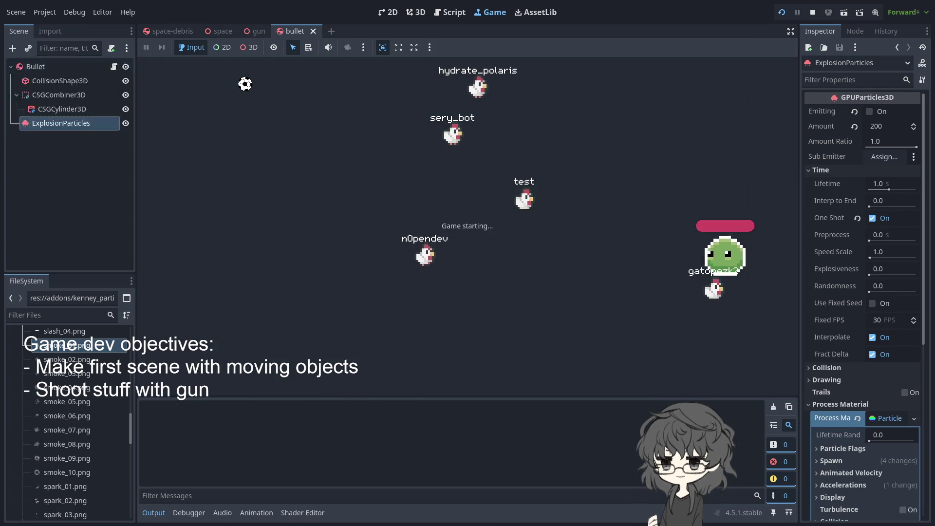
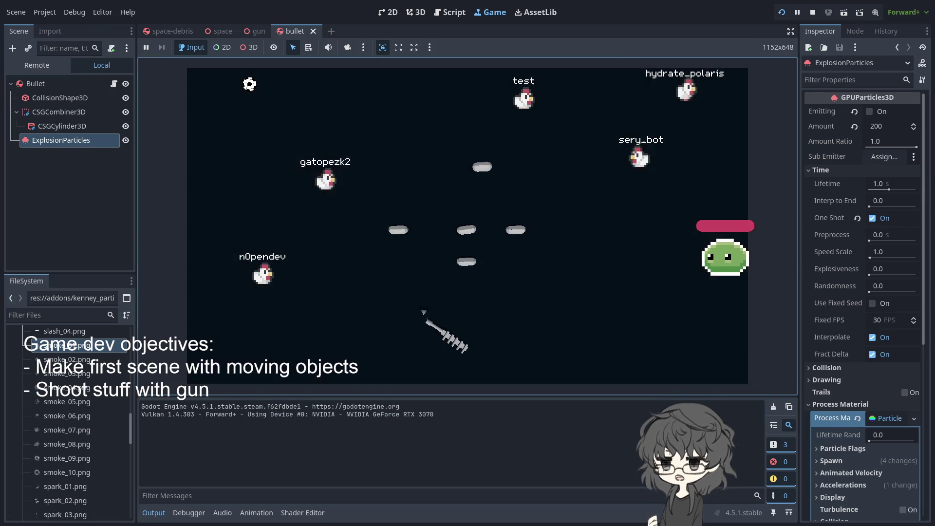
- Fire two test bullets in the running game, one toward the upper left and one straight up
key("Escape")
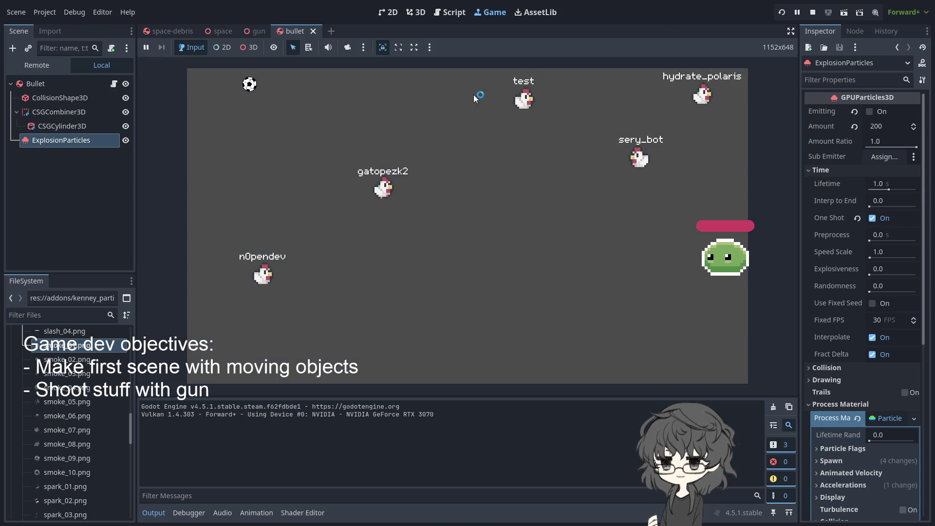
left_click(448, 110)
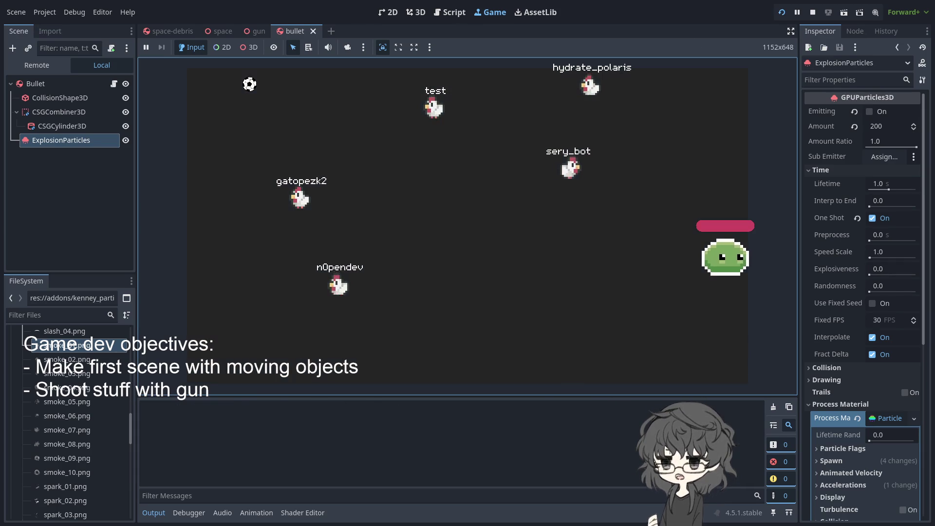
left_click(438, 298)
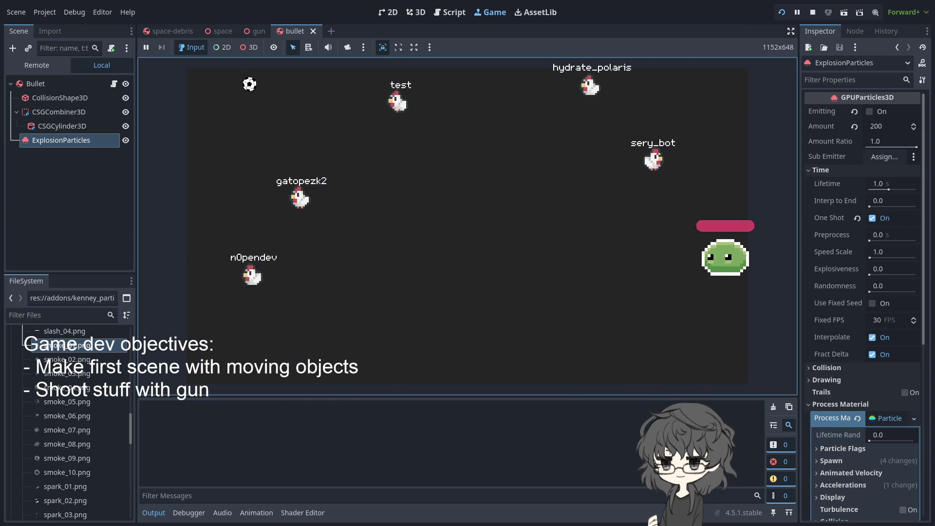
left_click(465, 272)
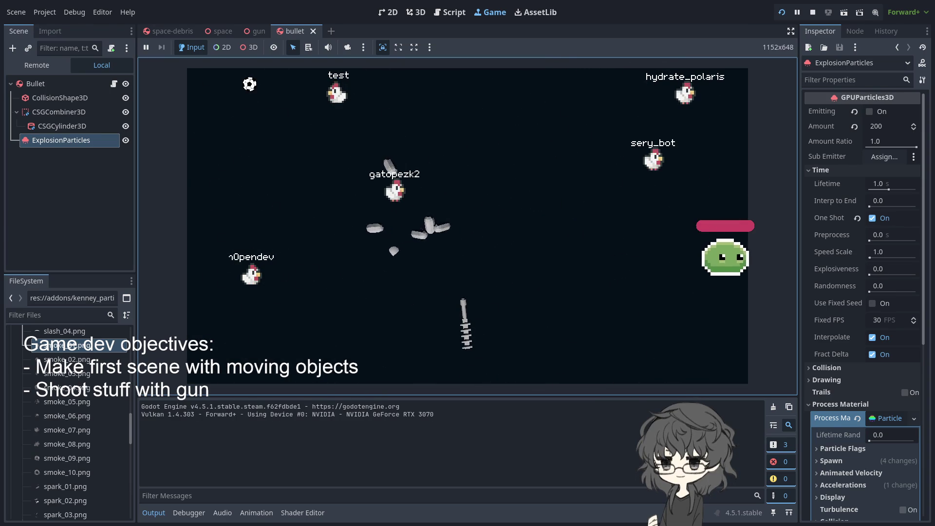
- Reset the particle material's Spawn angle range to 0 and restart the game
scroll(862, 293, "down", 5)
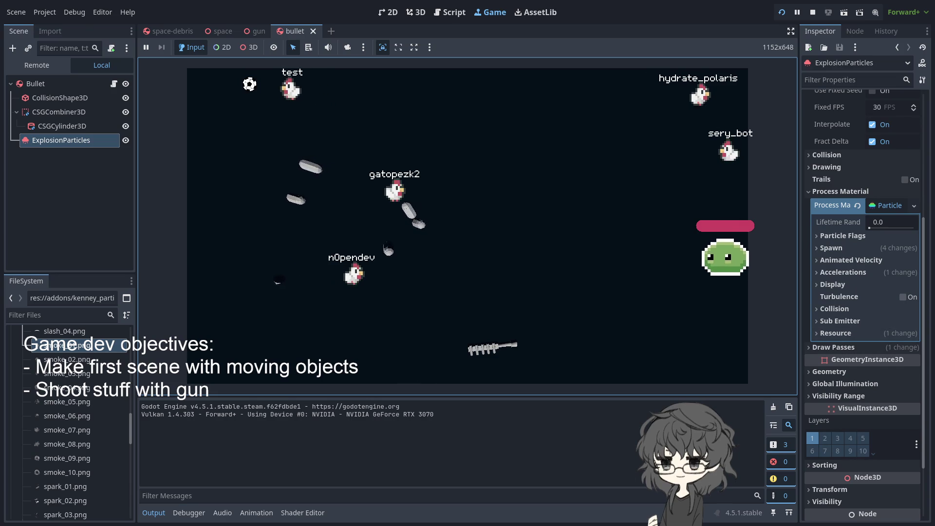
scroll(862, 341, "up", 1)
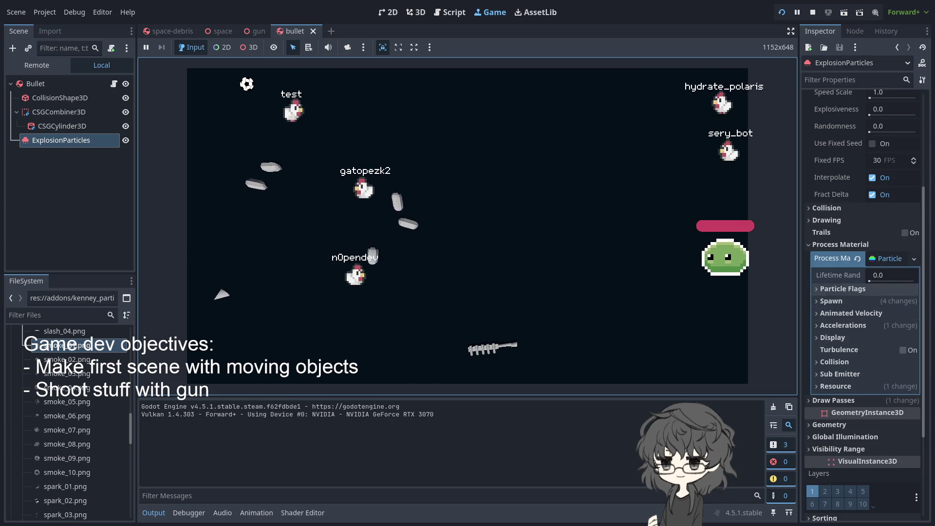
left_click(823, 300)
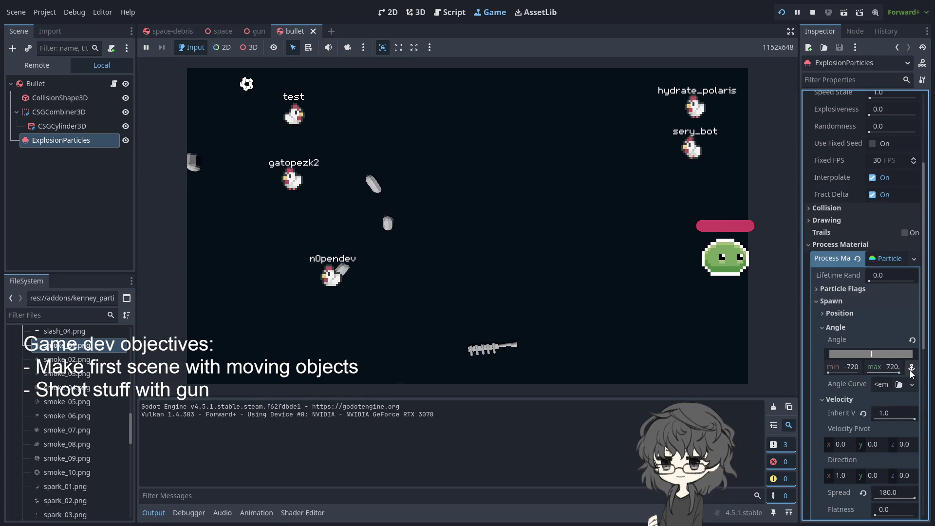
left_click(913, 340)
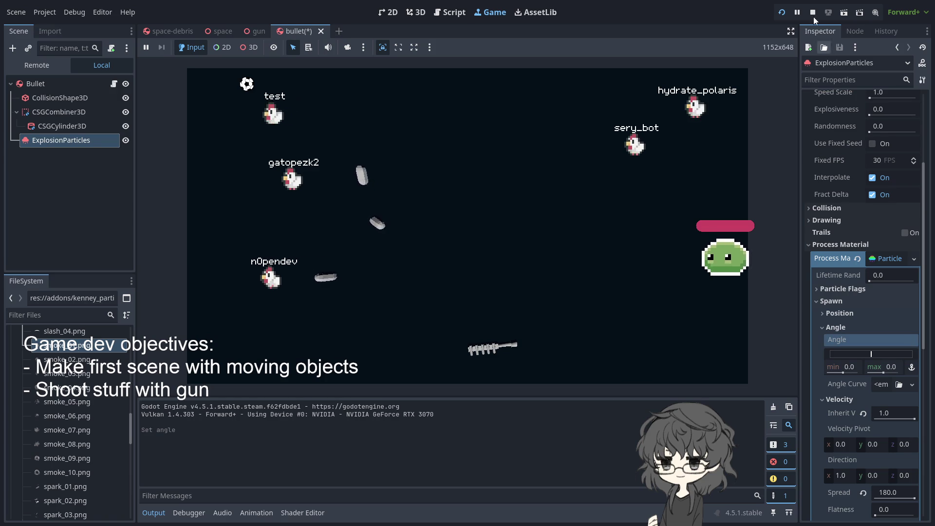
left_click(781, 13)
left_click(511, 234)
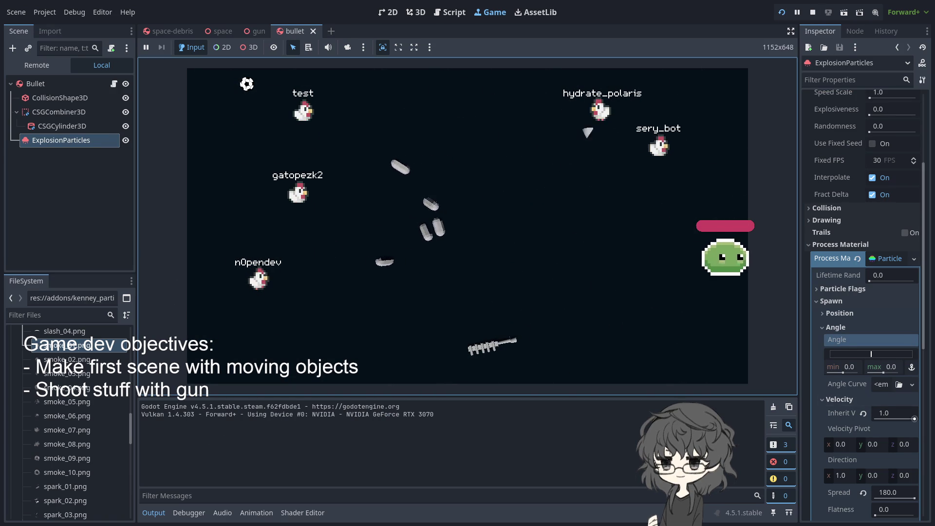
- Raise the particles' velocity flatness to 1.0, restart the game, and reselect ExplosionParticles
scroll(862, 292, "down", 5)
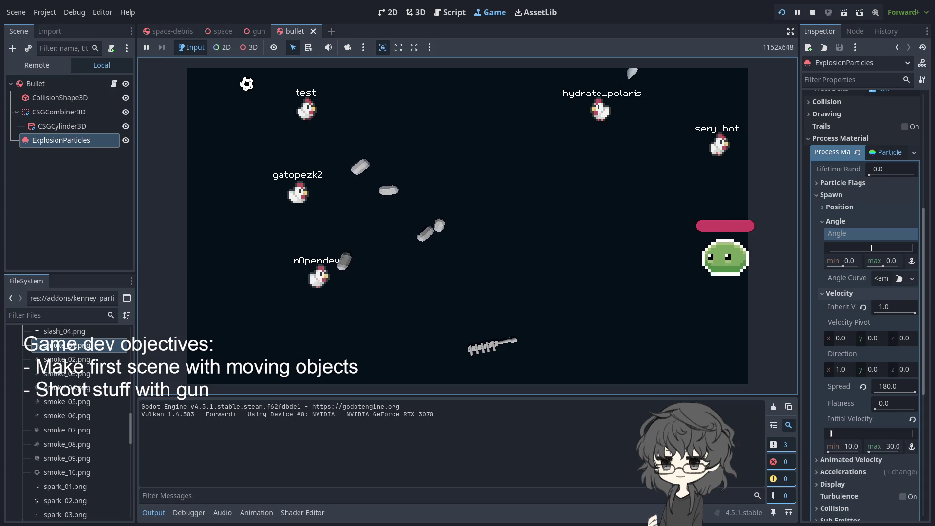
left_click(836, 221)
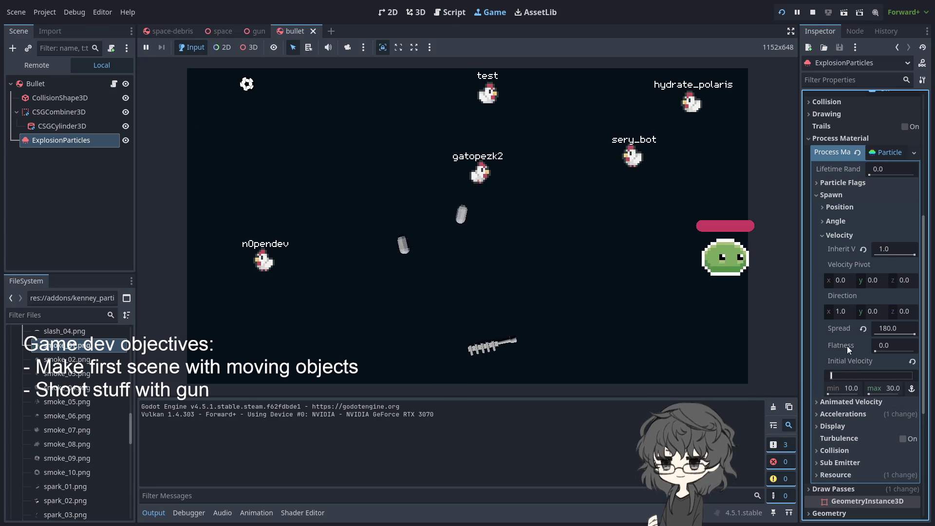
left_click_drag(876, 351, 888, 352)
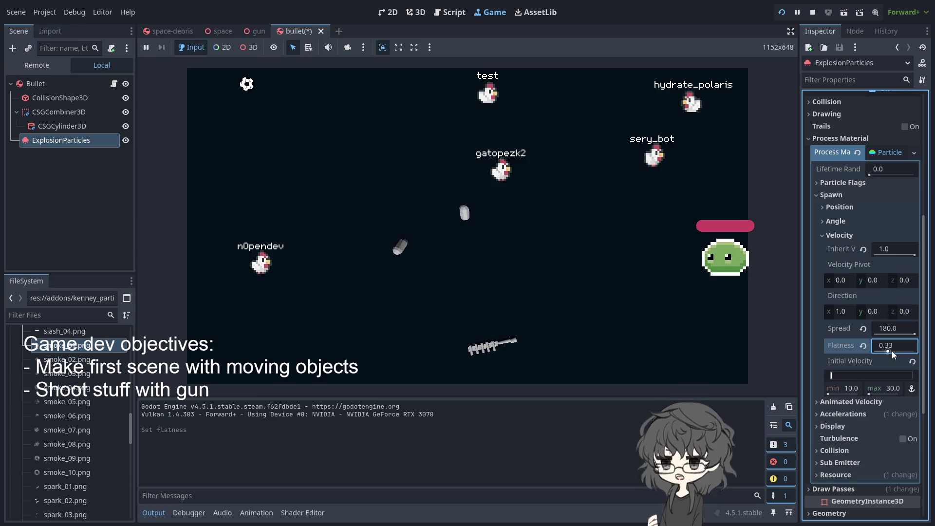
left_click(782, 13)
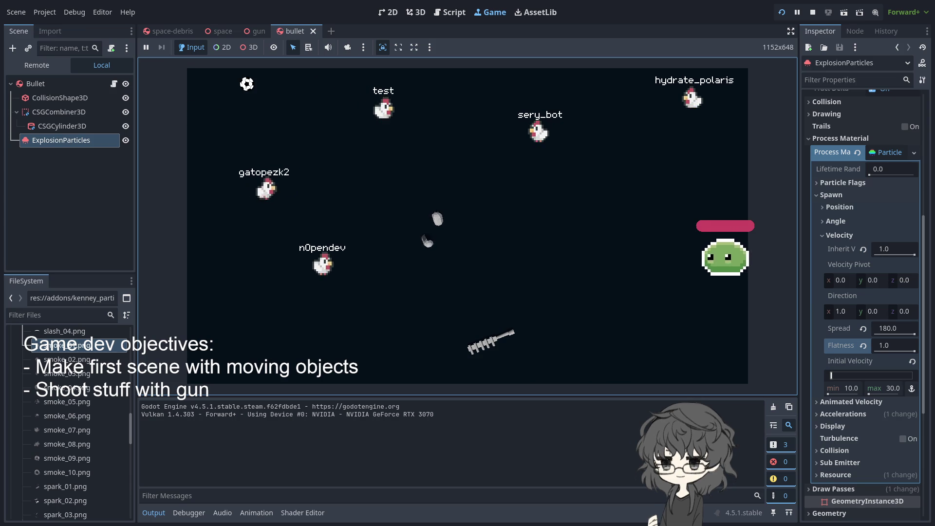
left_click(60, 142)
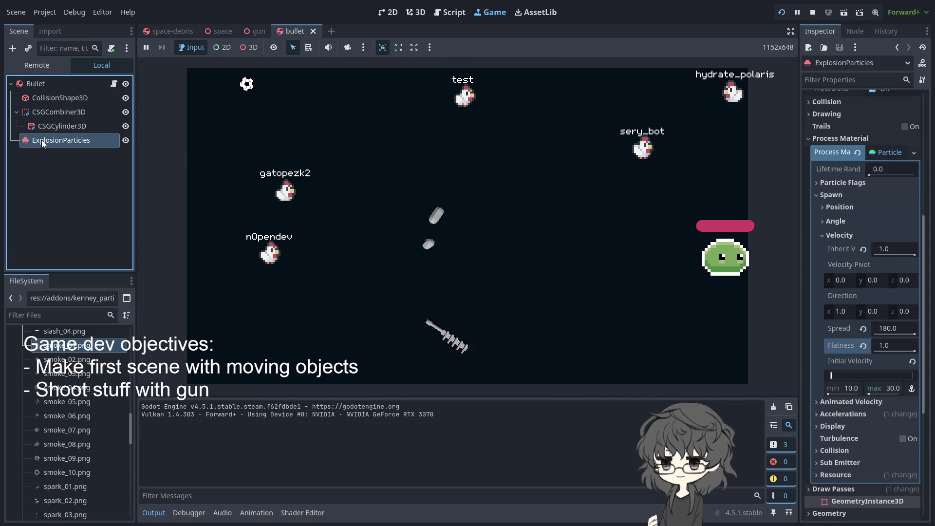
- In the 3D view, rotate ExplosionParticles 90° about its X axis and run the game
key("ctrl+F2")
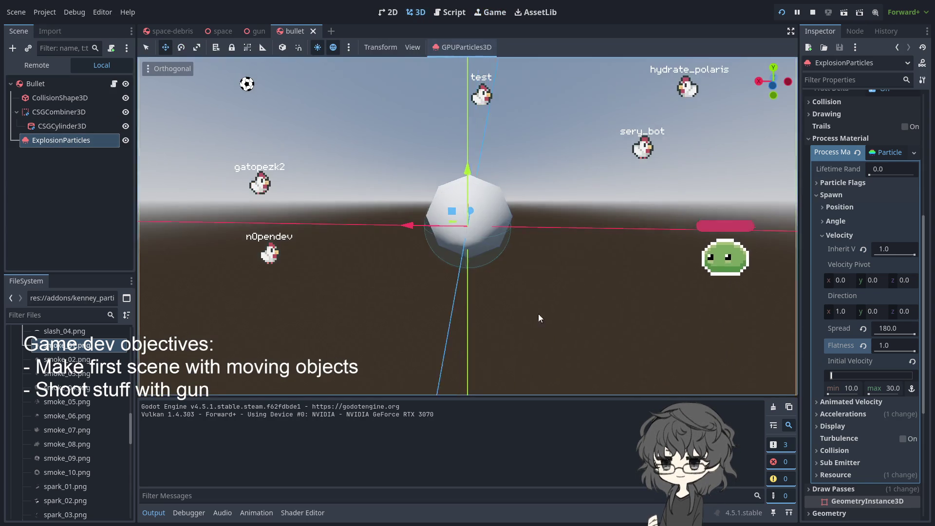
scroll(539, 290, "down", 2)
scroll(487, 290, "up", 5)
left_click(71, 122)
left_click(70, 112)
left_click(70, 140)
scroll(327, 244, "down", 4)
mouse_move(314, 245)
left_mouse_down()
mouse_move(559, 135)
mouse_move(516, 226)
mouse_move(497, 191)
mouse_move(554, 207)
mouse_move(533, 244)
mouse_move(559, 235)
mouse_move(556, 221)
mouse_move(531, 229)
mouse_move(544, 233)
left_mouse_up()
scroll(497, 192, "up", 3)
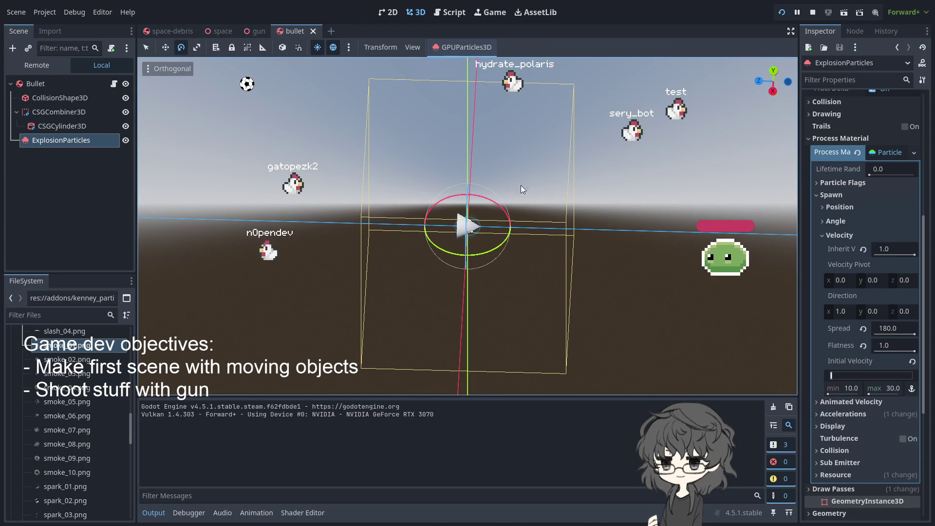
left_click_drag(559, 254, 589, 208)
mouse_move(509, 247)
left_mouse_down()
mouse_move(512, 207)
mouse_move(485, 178)
mouse_move(494, 176)
left_mouse_up()
left_click(783, 13)
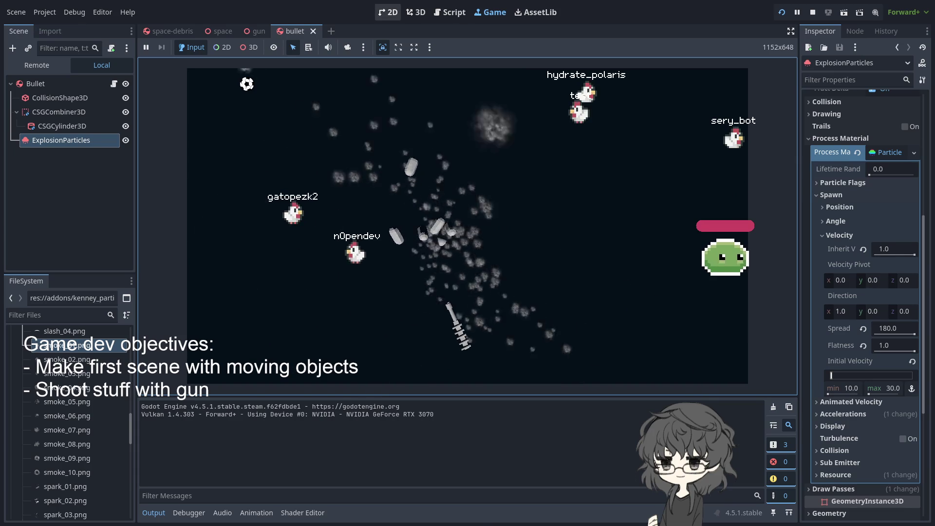
- Undo the emitter rotation, redo the 90° X rotation from a new angle, and rerun the game
left_click(415, 12)
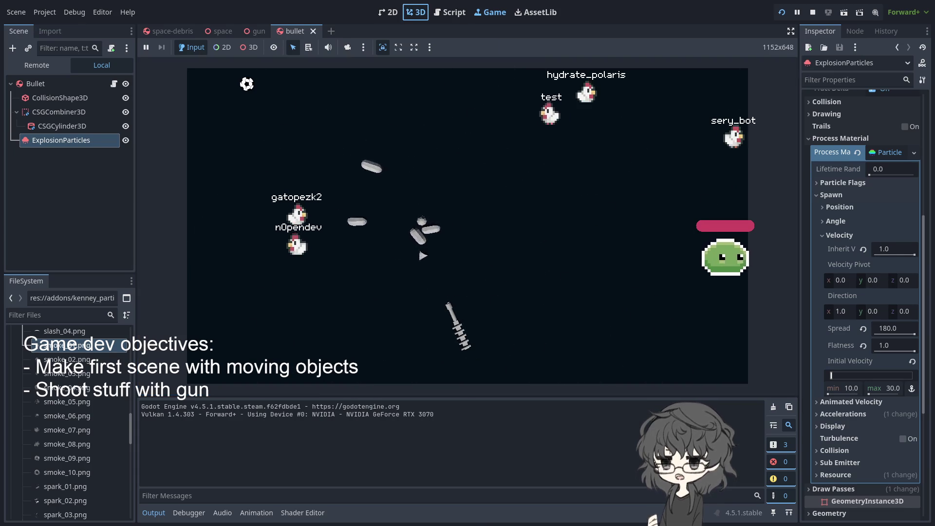
mouse_move(671, 223)
left_mouse_down()
mouse_move(690, 313)
mouse_move(686, 362)
mouse_move(611, 228)
mouse_move(615, 258)
mouse_move(675, 165)
mouse_move(758, 174)
mouse_move(648, 246)
left_mouse_up()
key("ctrl+z")
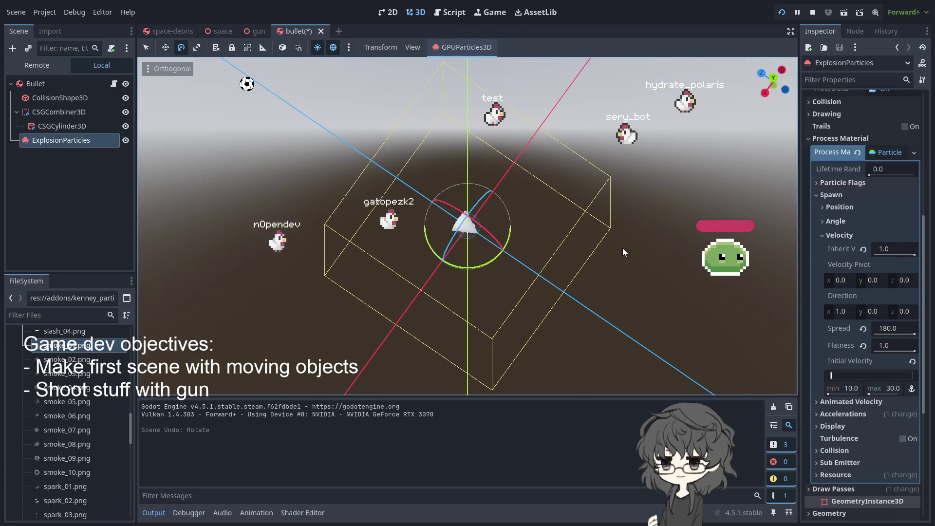
left_click_drag(627, 247, 683, 211)
left_click_drag(492, 194, 428, 199)
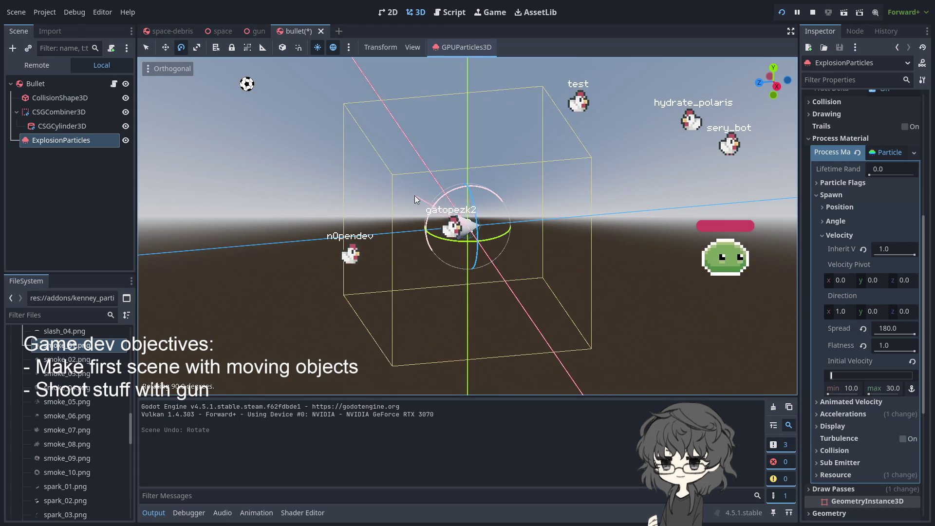
left_click(781, 12)
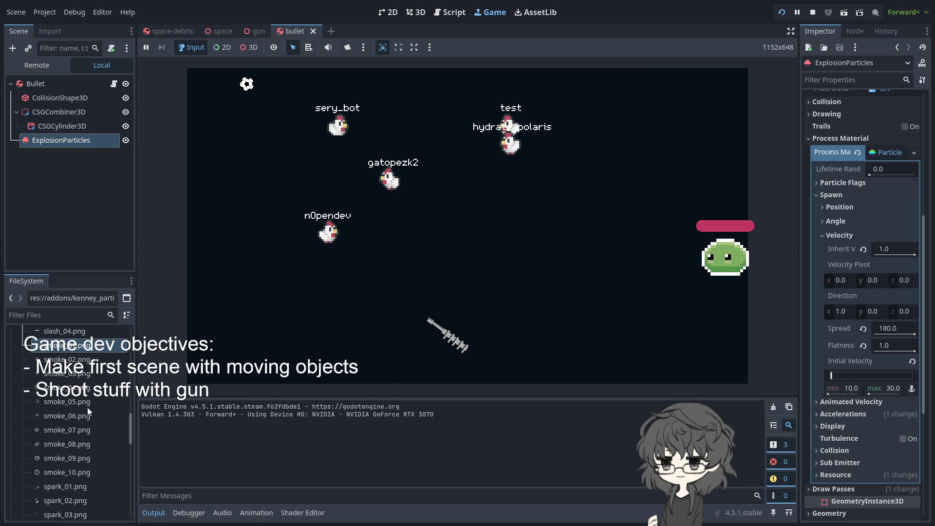
- Select the Bullet root node in the Scene dock
left_click(33, 82)
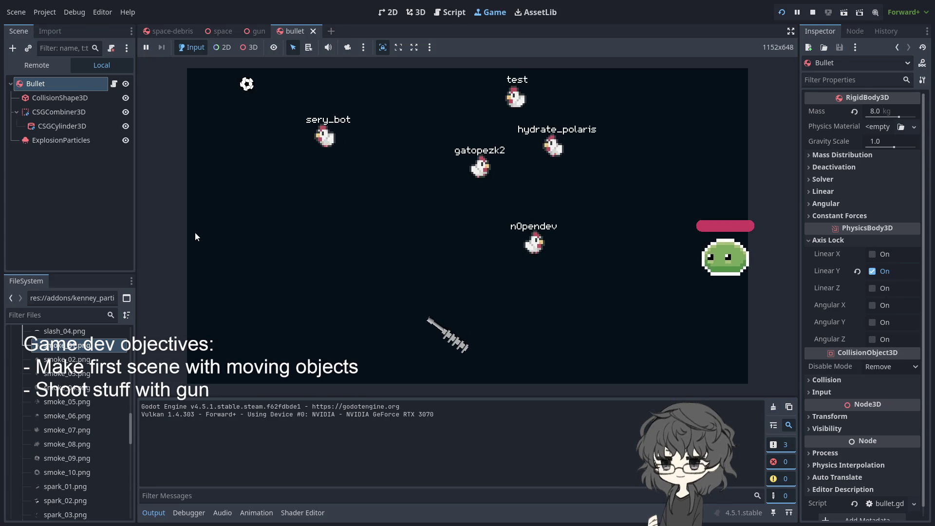
- Add a Node3D under Bullet, move it in the hierarchy, then delete it
key("ctrl+a")
key("Return")
left_click_drag(39, 153, 30, 81)
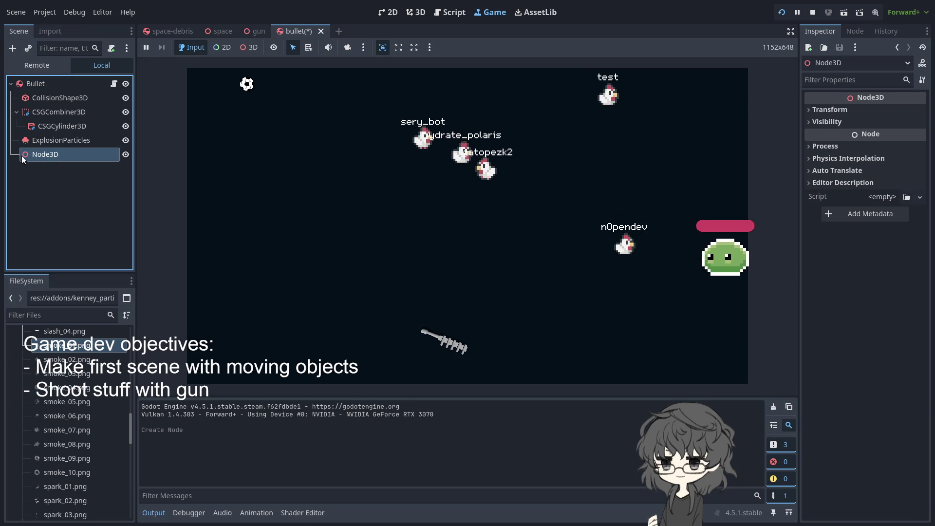
left_click(30, 171)
left_click(46, 159)
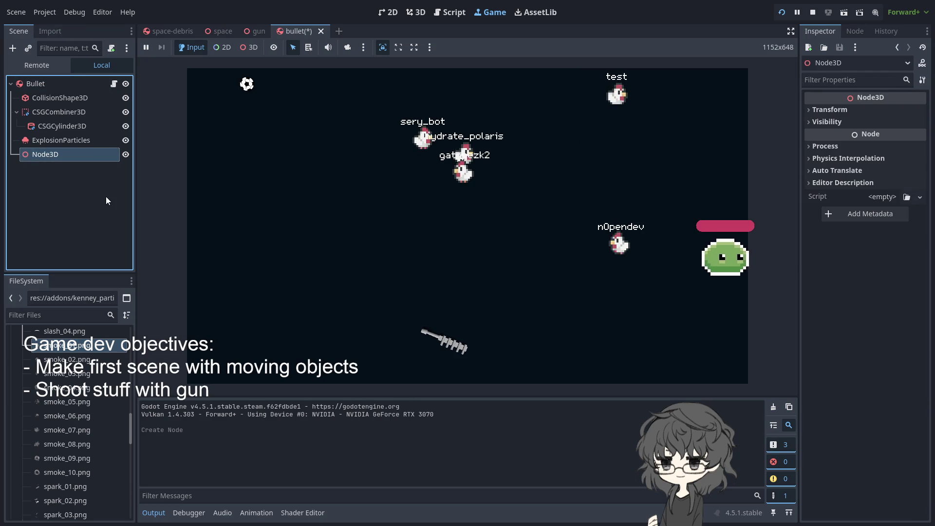
key("Delete")
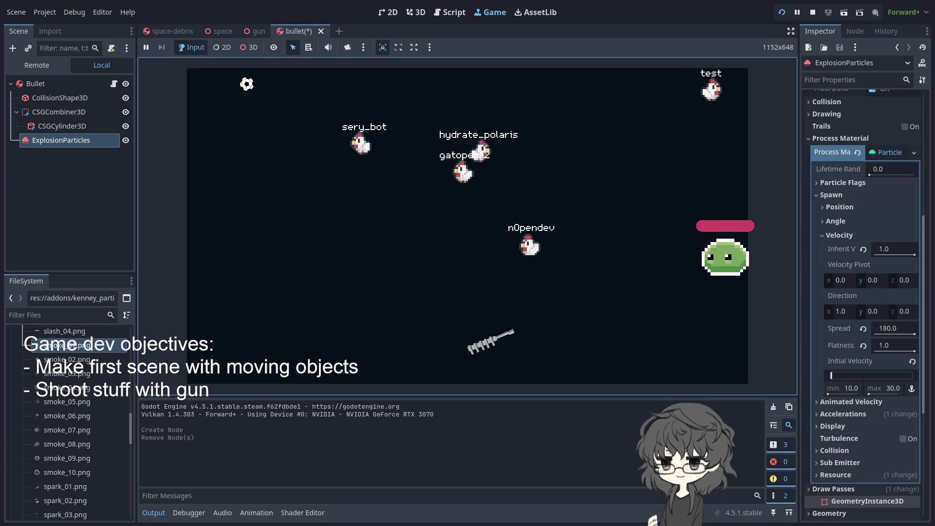
- Restart the game with F5 and switch to the space-debris scene
scroll(862, 302, "down", 2)
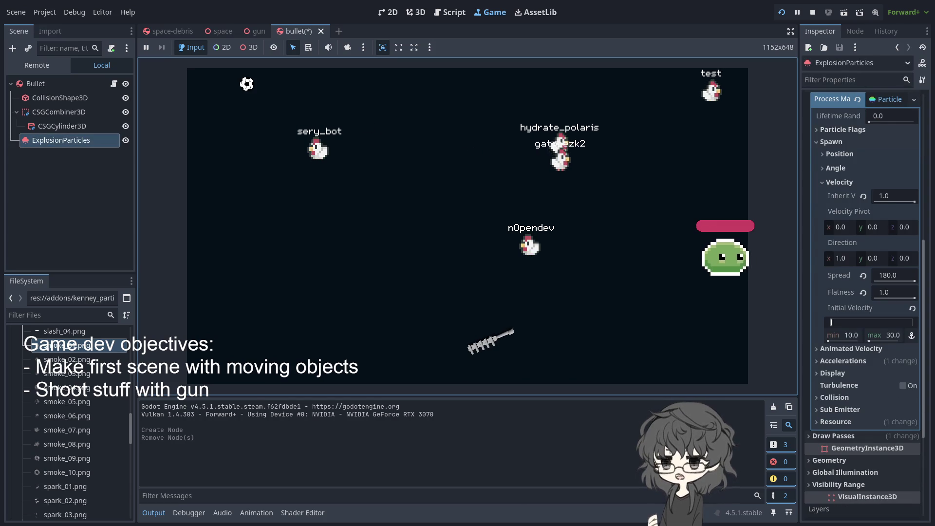
scroll(862, 302, "down", 5)
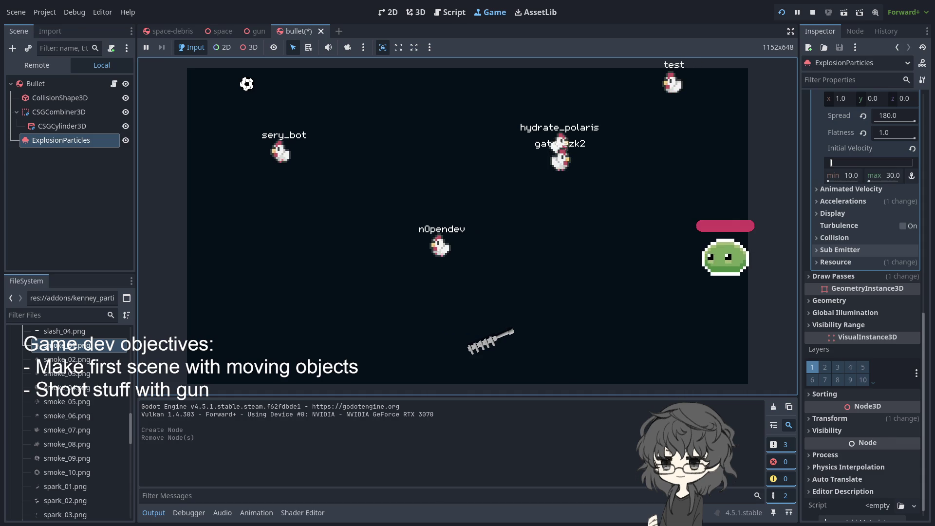
scroll(862, 249, "up", 2)
key("F5")
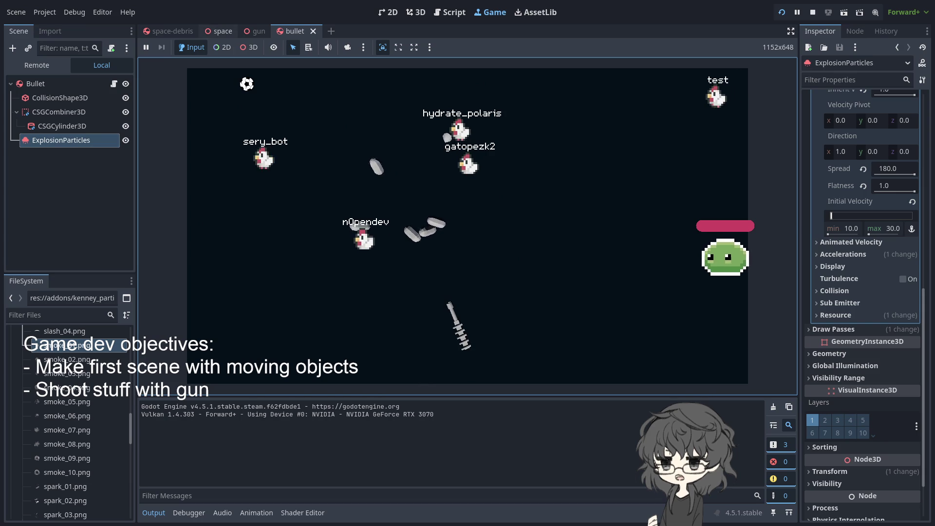
left_click(173, 32)
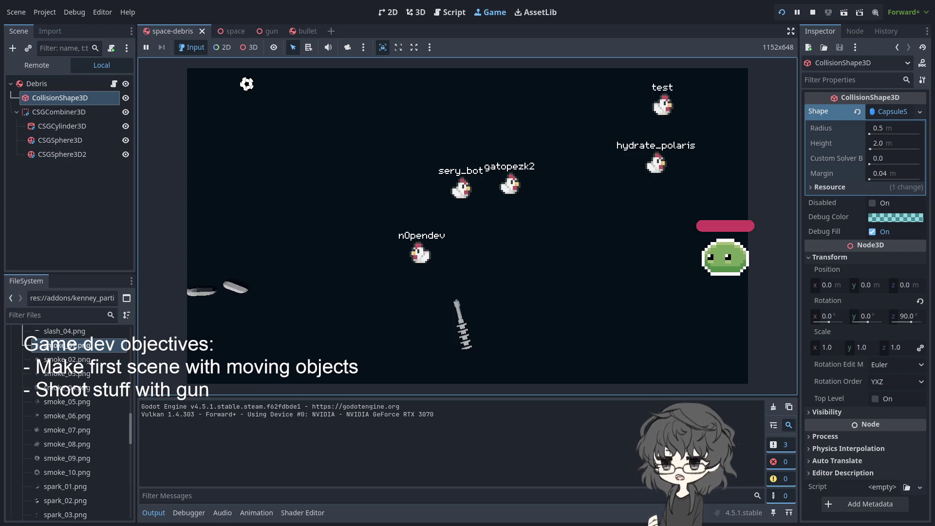
- Redo the particle billboard mode change, then open the bullet scene from the gun scene
left_click(74, 177)
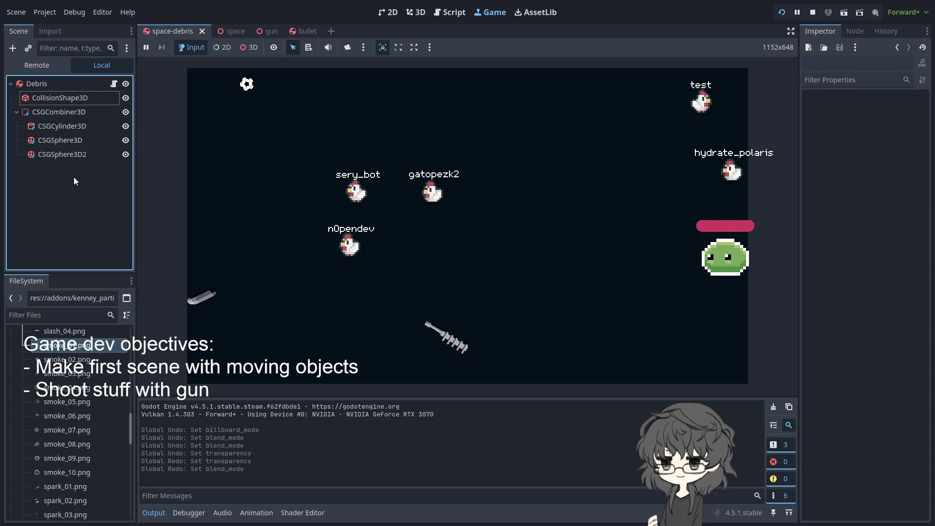
key("ctrl+shift+z")
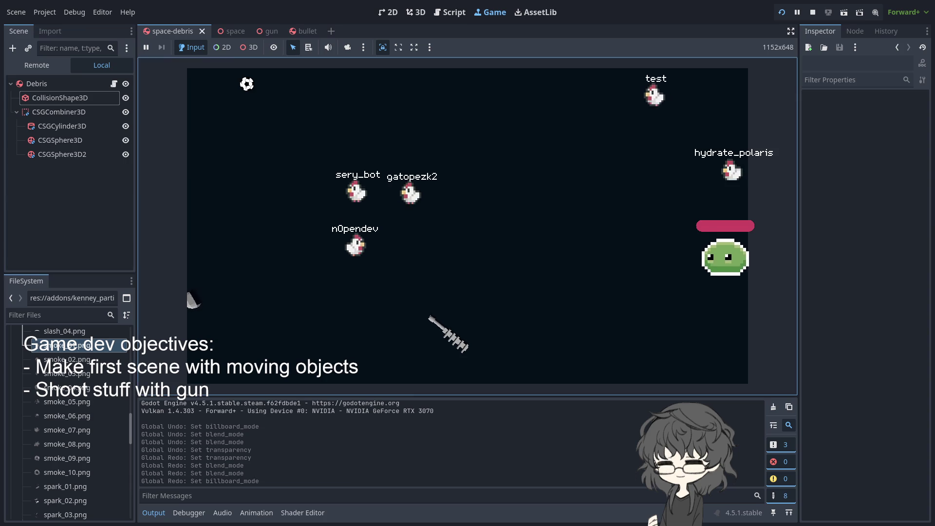
left_click(259, 31)
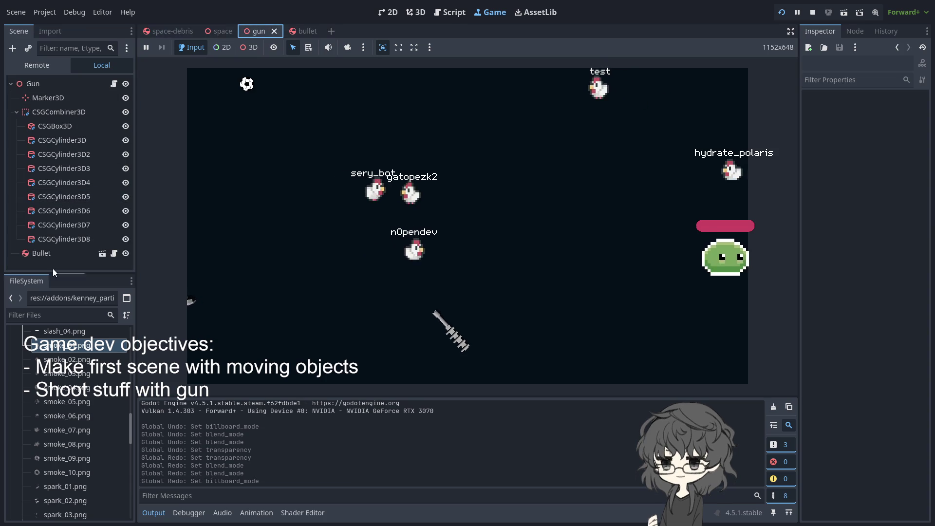
left_click(54, 254)
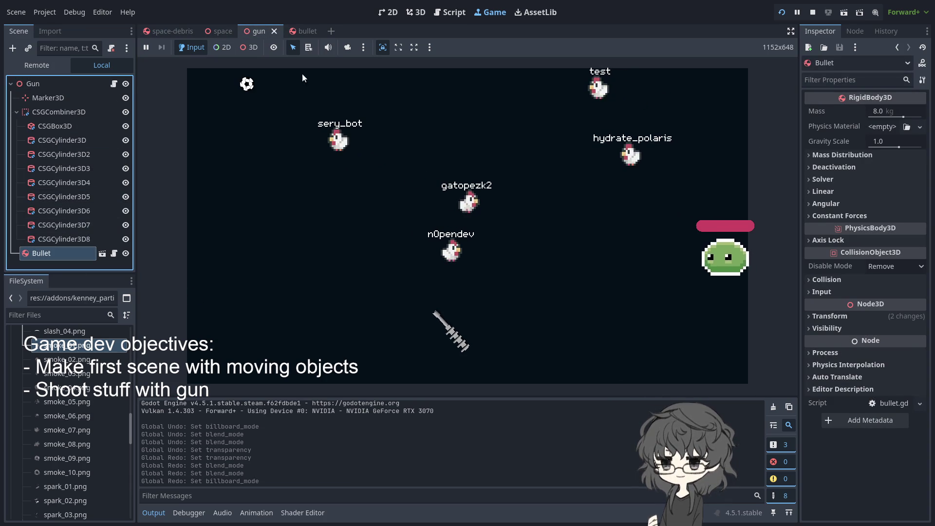
left_click(102, 254)
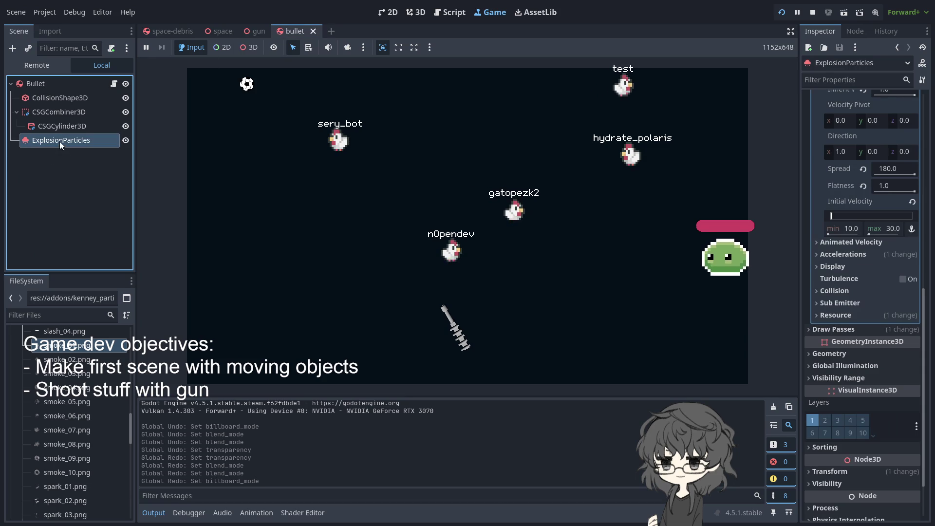
- Expand and then collapse the ExplosionParticles Geometry section in the Inspector
scroll(864, 292, "up", 4)
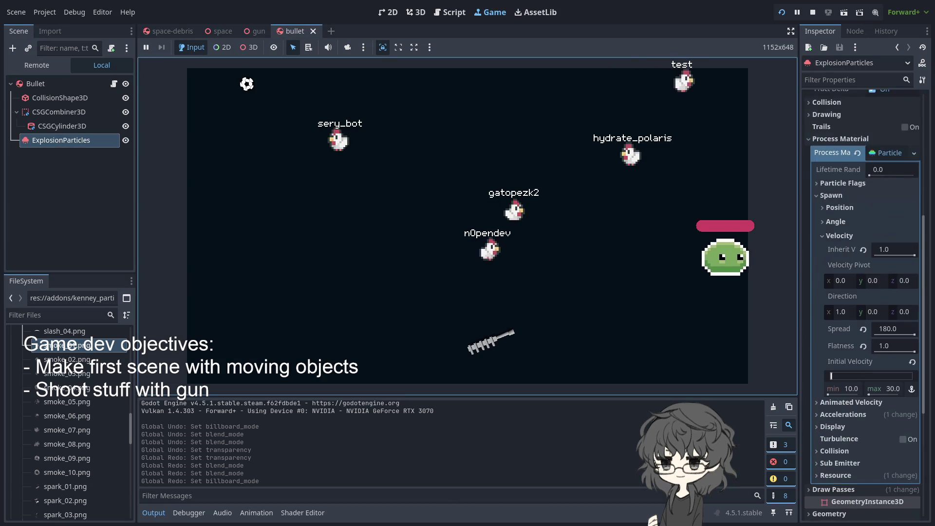
scroll(864, 292, "down", 1)
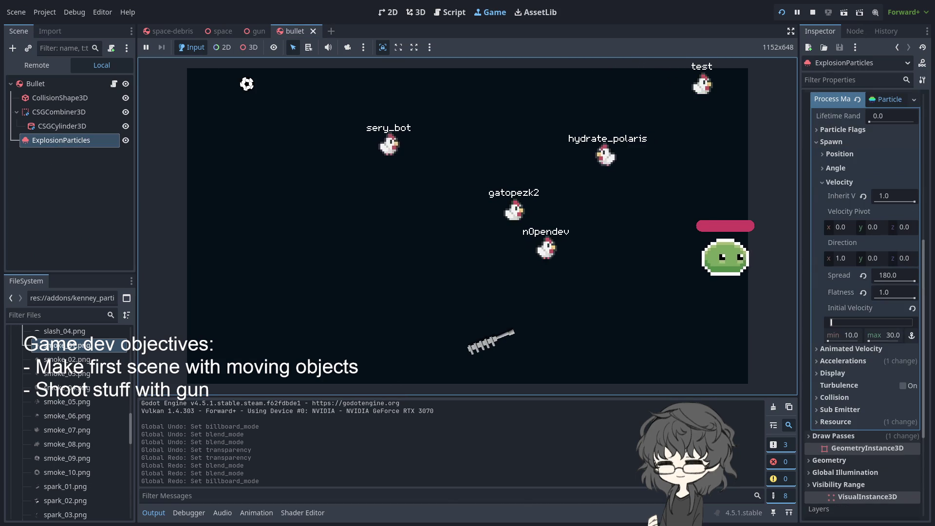
scroll(865, 292, "up", 2)
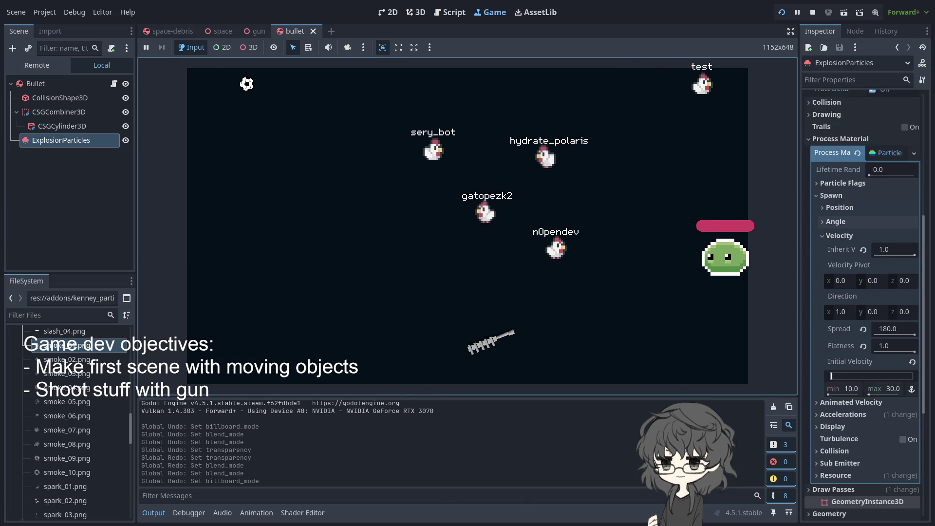
scroll(865, 293, "down", 3)
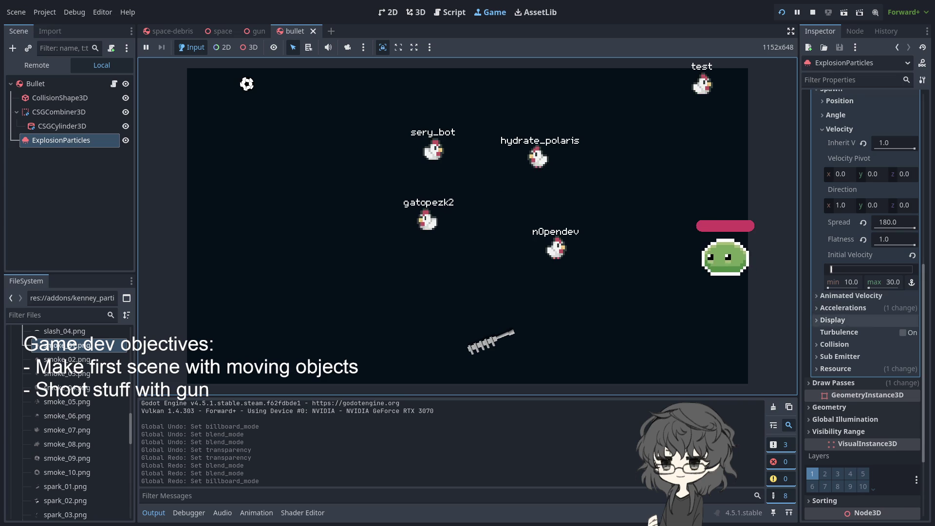
scroll(862, 292, "down", 3)
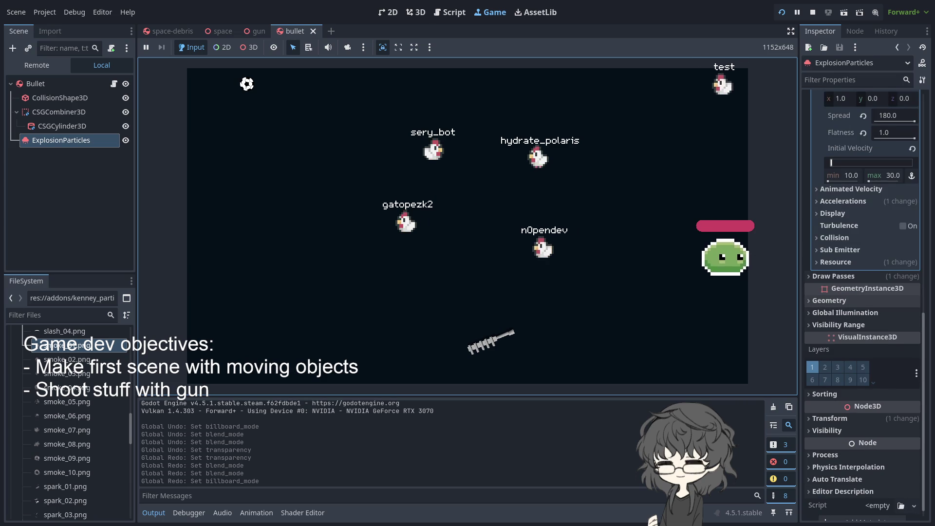
left_click(829, 300)
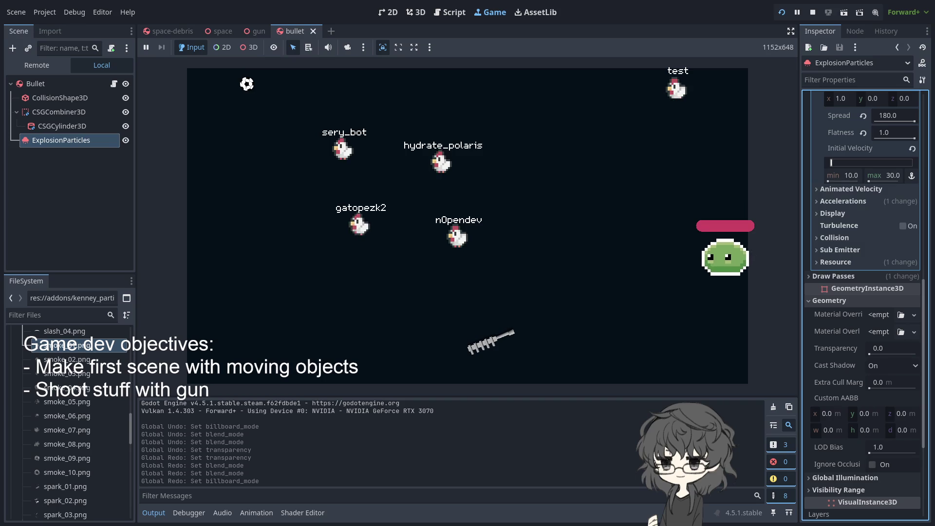
left_click(839, 300)
left_click(839, 300)
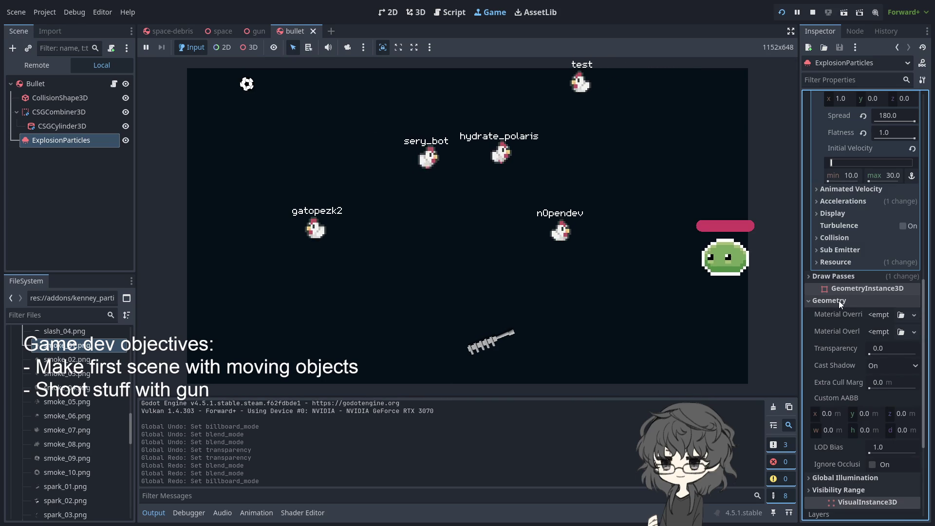
left_click(839, 300)
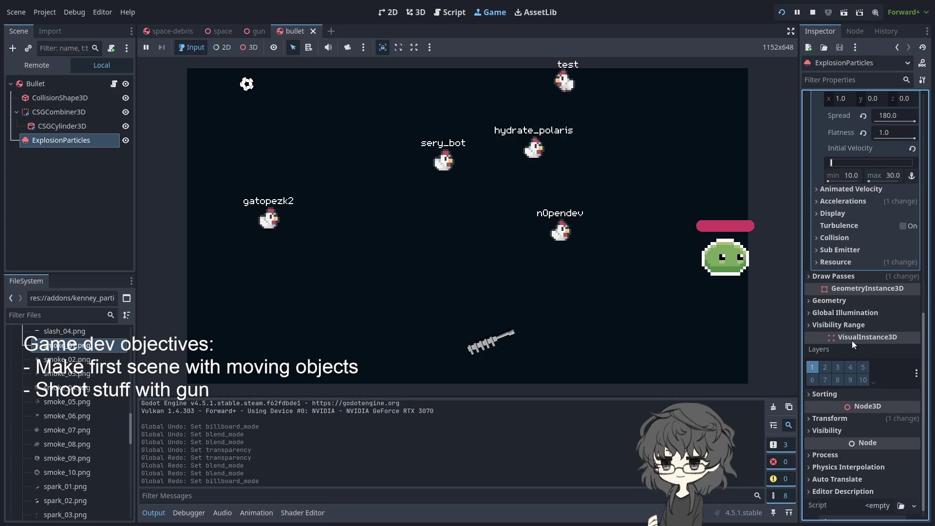
- Check ExplosionParticles' Visibility Range, then select Bullet to see its 8.0 kg mass and physics settings
left_click(811, 325)
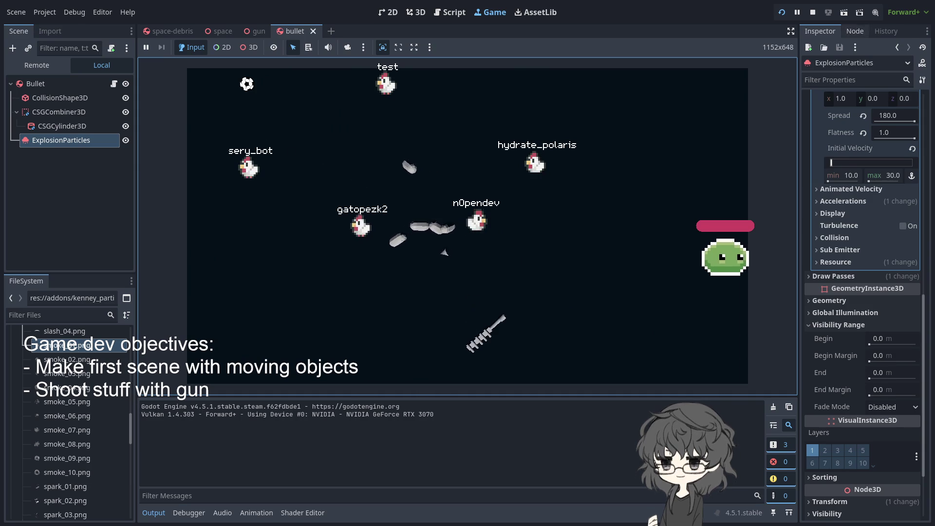
scroll(858, 263, "up", 4)
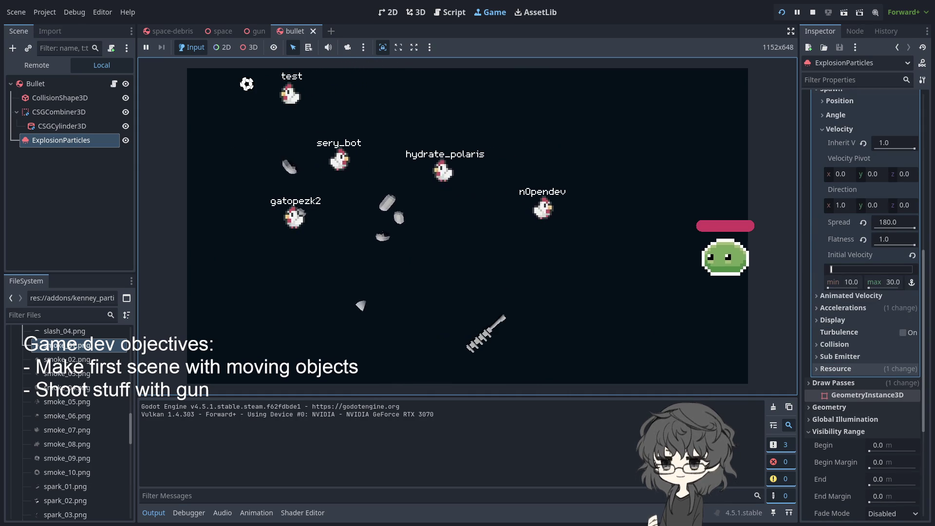
scroll(857, 360, "up", 2)
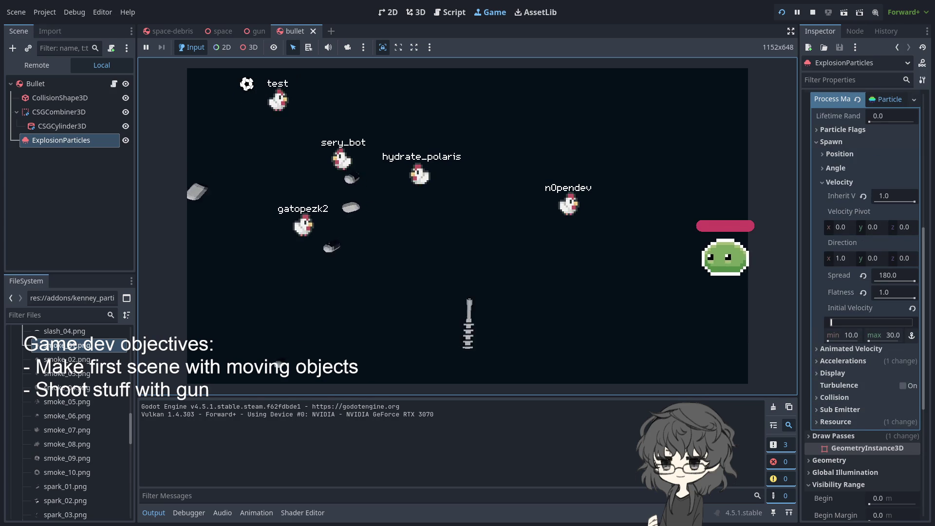
left_click(54, 83)
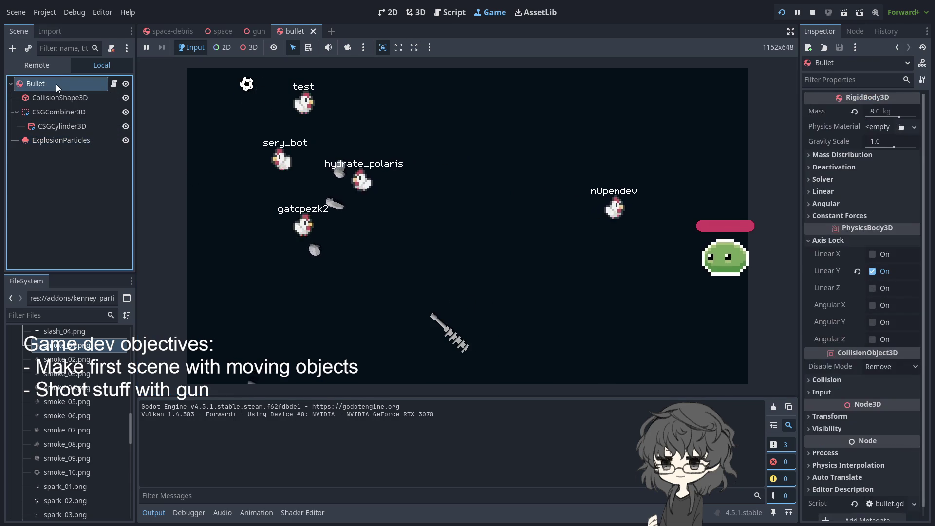
- Rotate the Bullet about -75° on its vertical axis in the 3D view and run the game
left_click(415, 12)
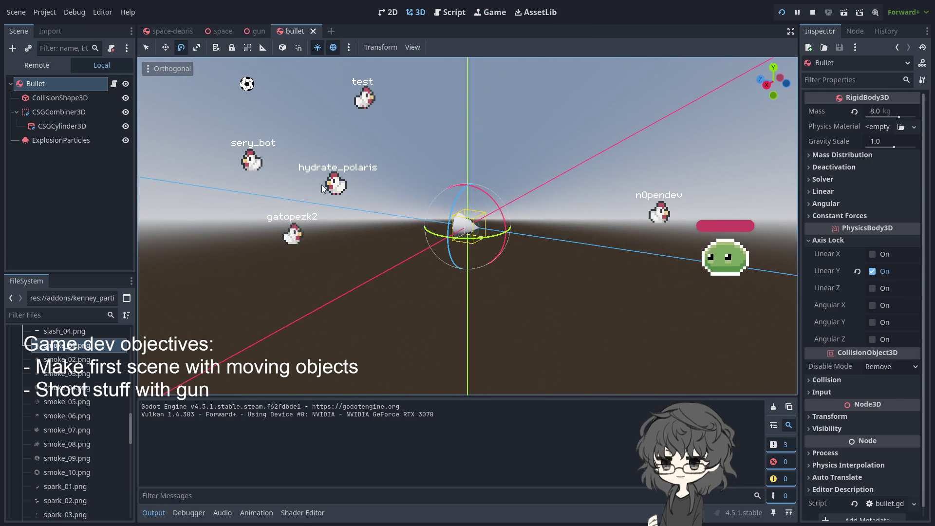
mouse_move(359, 201)
left_mouse_down()
mouse_move(380, 224)
mouse_move(387, 261)
mouse_move(373, 258)
mouse_move(400, 240)
mouse_move(542, 227)
left_mouse_up()
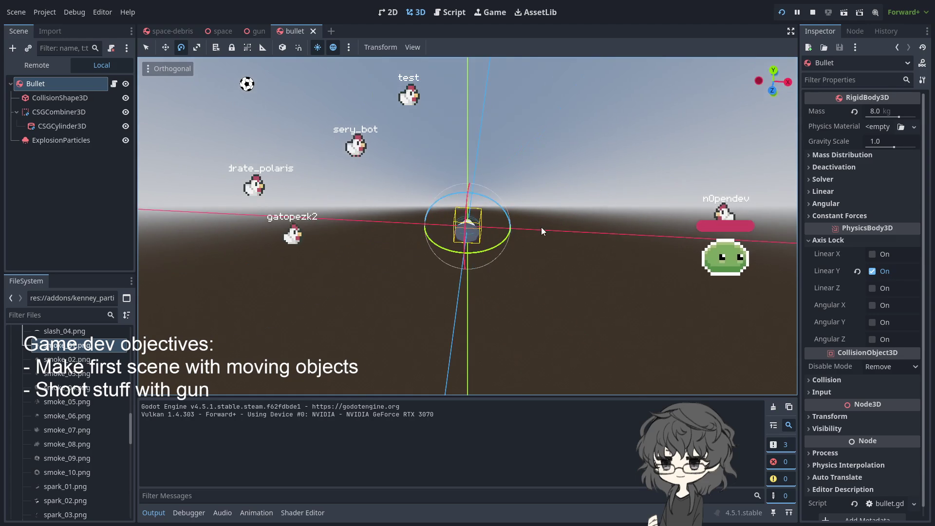
mouse_move(480, 195)
left_mouse_down()
mouse_move(543, 215)
mouse_move(563, 250)
left_mouse_up()
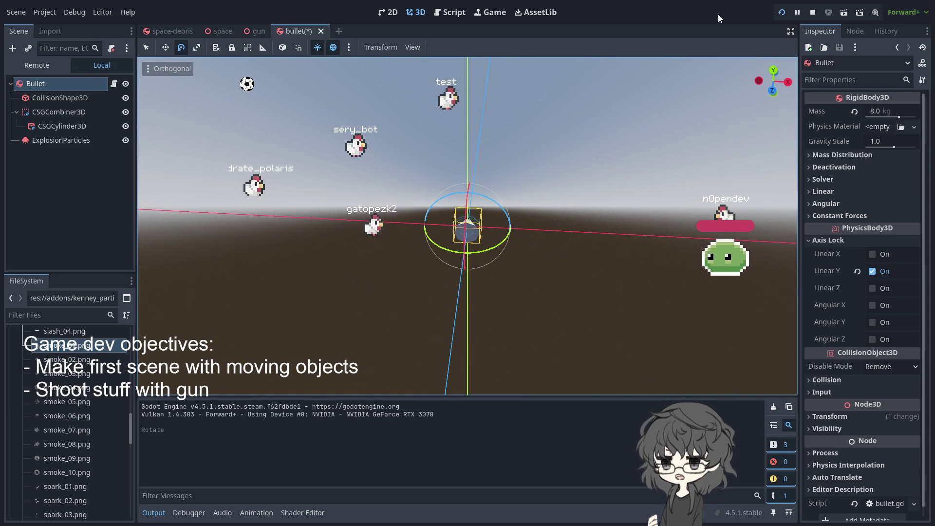
left_click(781, 12)
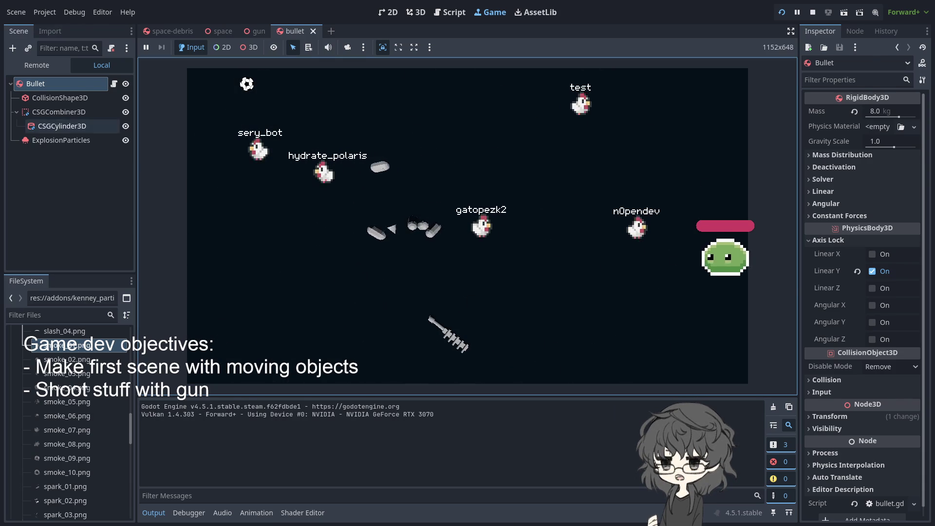
- Select ExplosionParticles, focus the running game, and scroll the Inspector to its process material
left_click(61, 140)
left_click(560, 343)
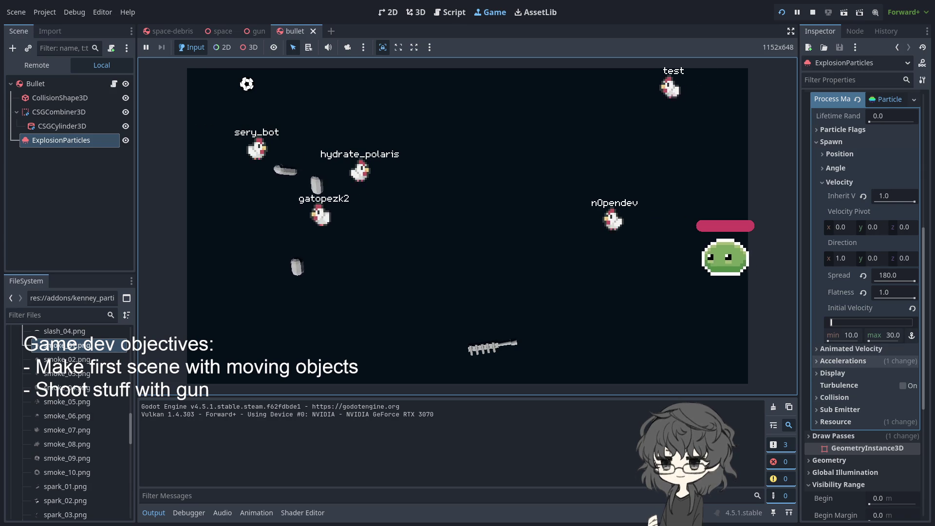
scroll(863, 361, "up", 2)
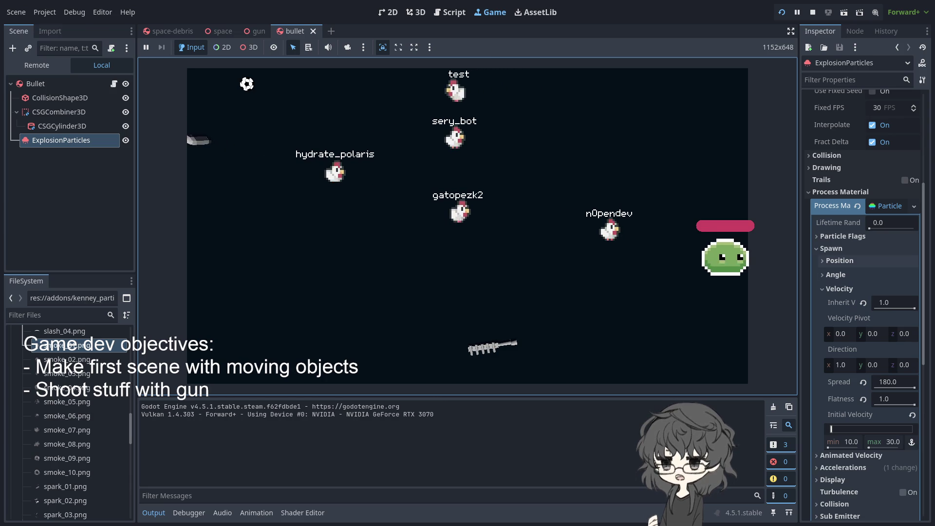
scroll(858, 349, "down", 3)
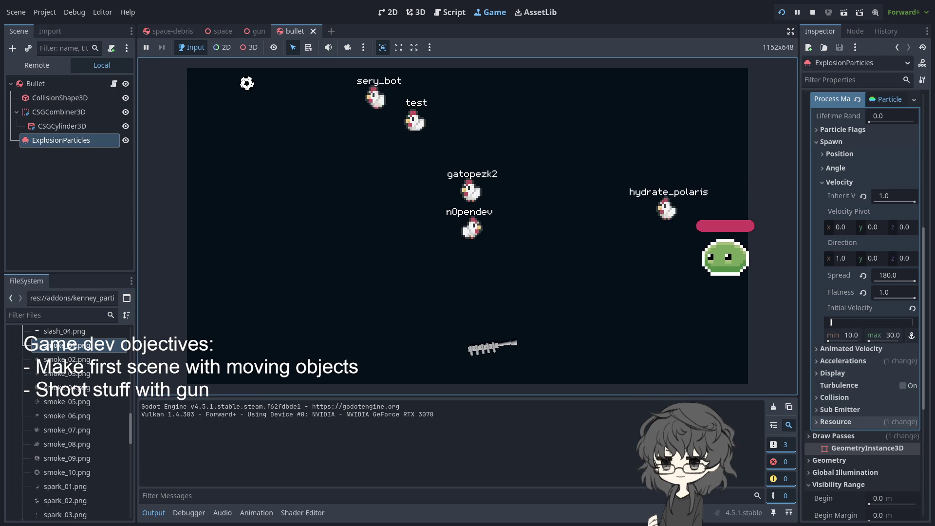
- Look through the Draw Passes, Angle and Position sections, then enable the Disable Z particle flag
scroll(862, 429, "up", 5)
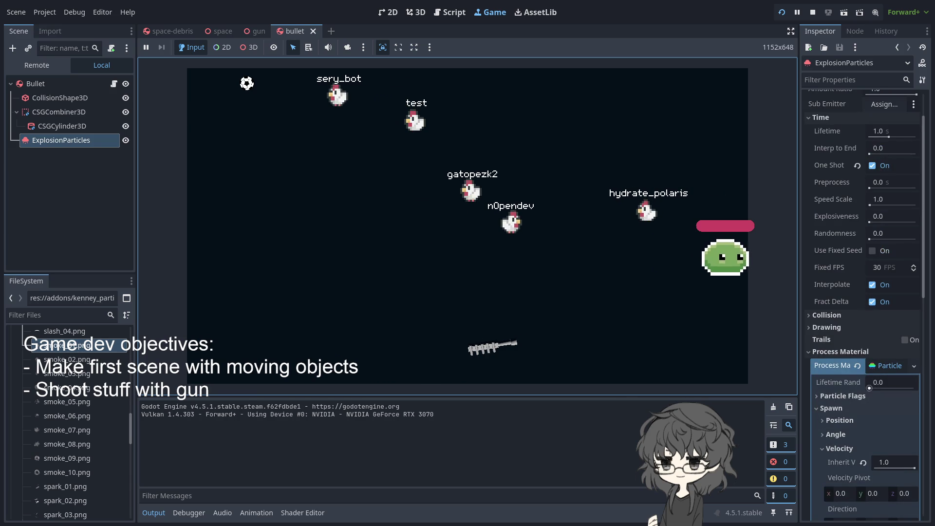
scroll(862, 341, "down", 10)
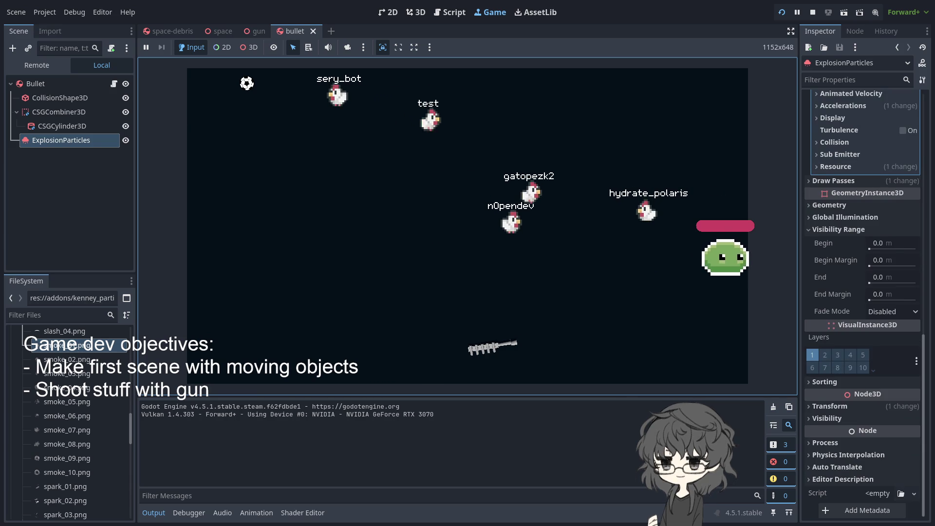
left_click(833, 181)
left_click(825, 182)
scroll(847, 205, "up", 5)
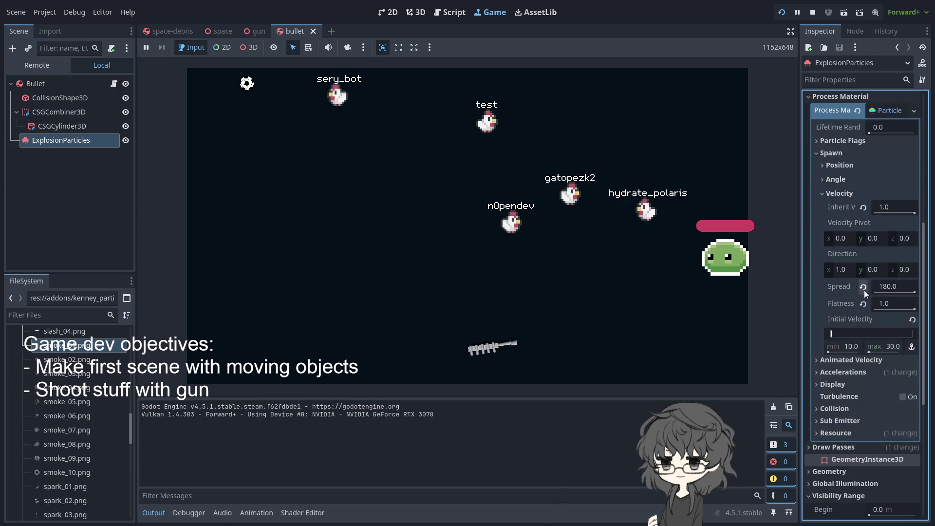
left_click(843, 178)
left_click(850, 177)
left_click(845, 162)
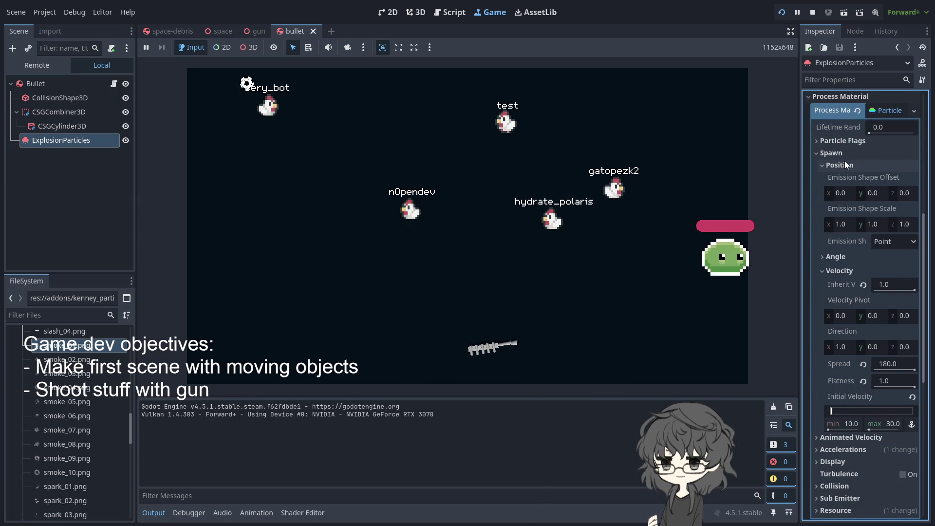
left_click(845, 162)
left_click(844, 141)
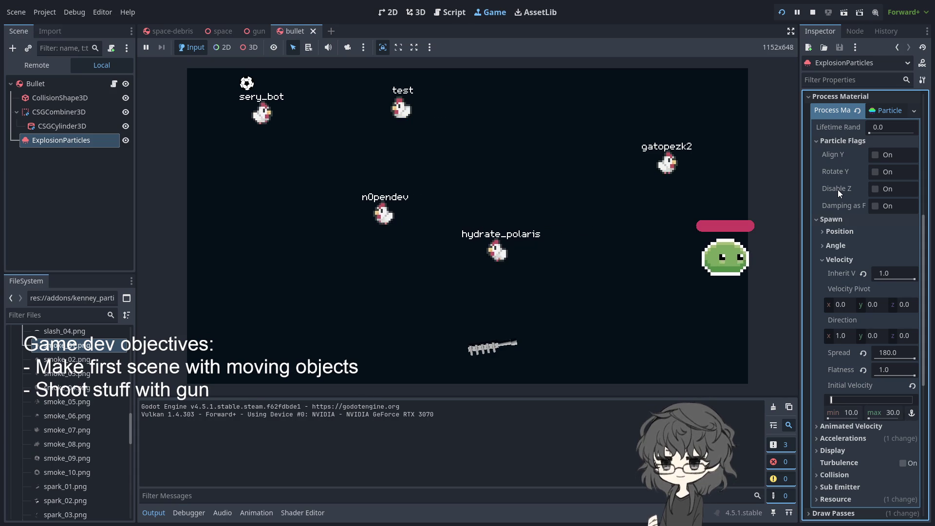
left_click(875, 189)
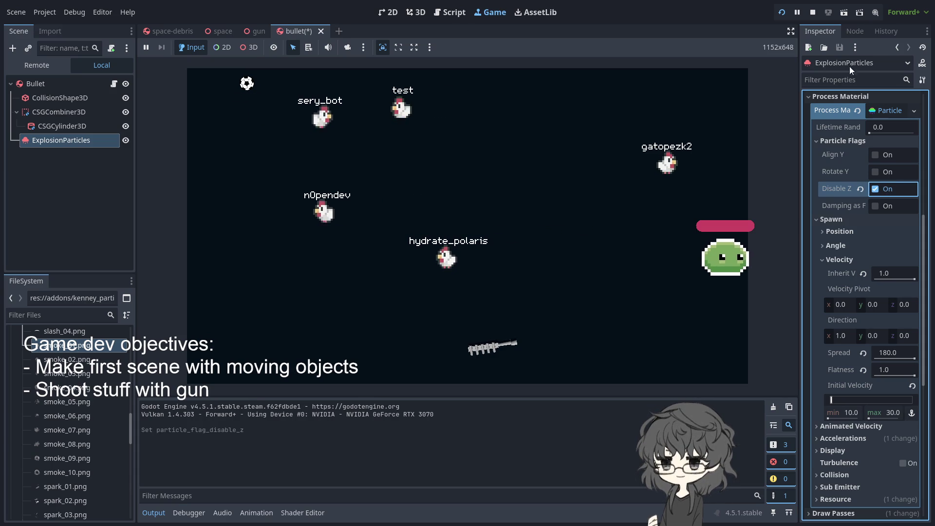
- Save the bullet scene and restart the game three times with F5 to replay the debris explosion
key("F5")
left_click(506, 305)
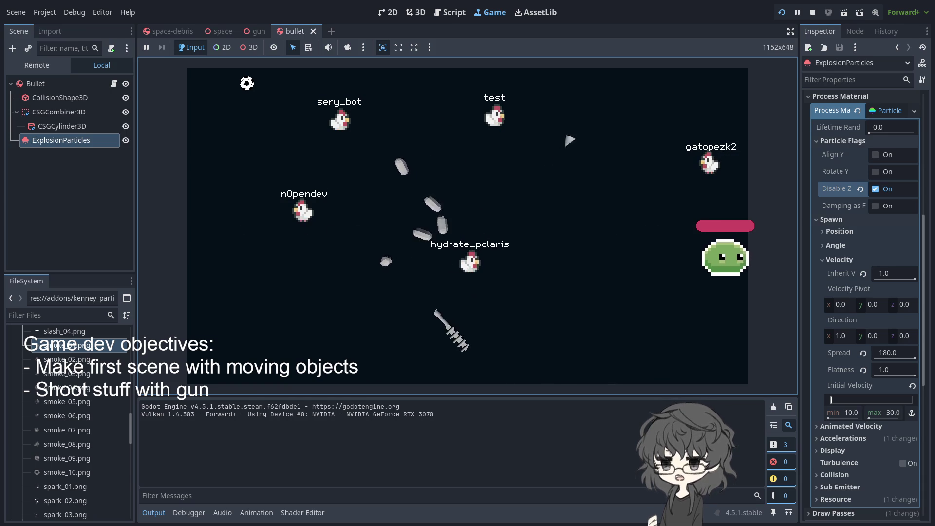
key("F5")
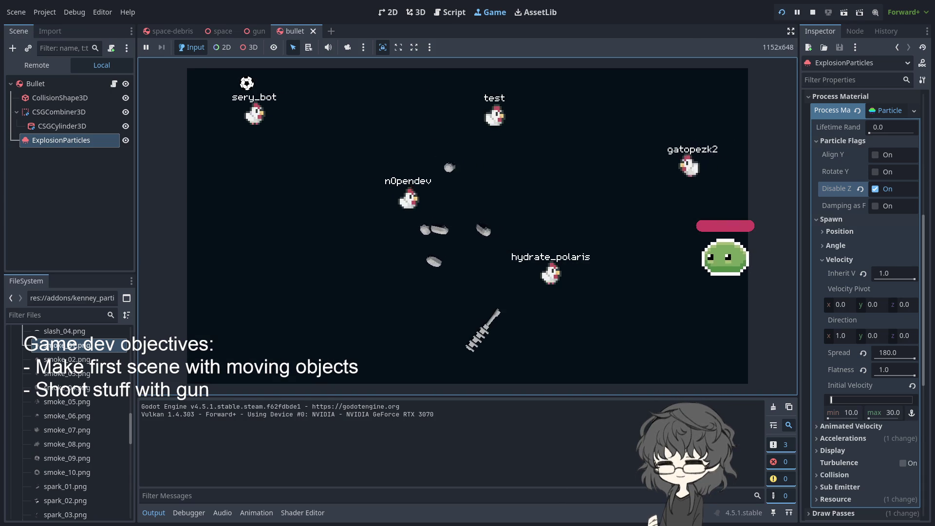
key("F5")
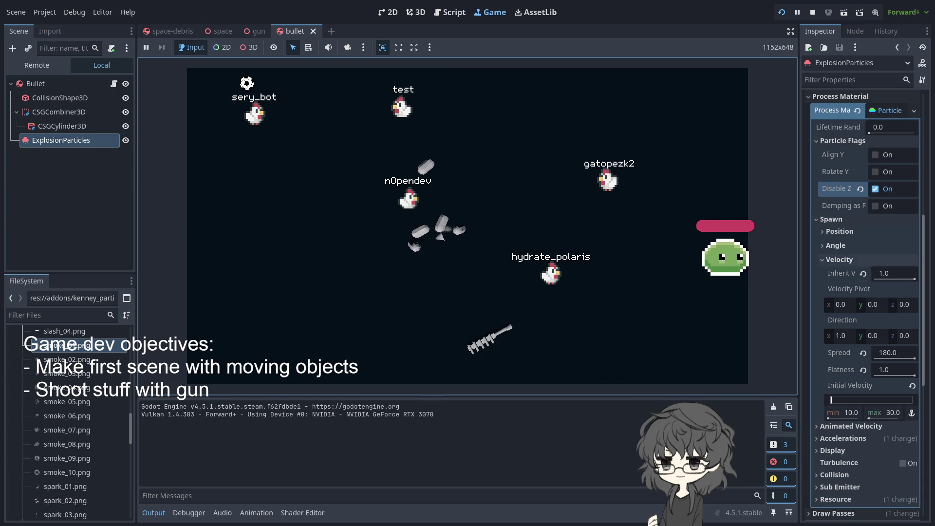
scroll(862, 302, "down", 5)
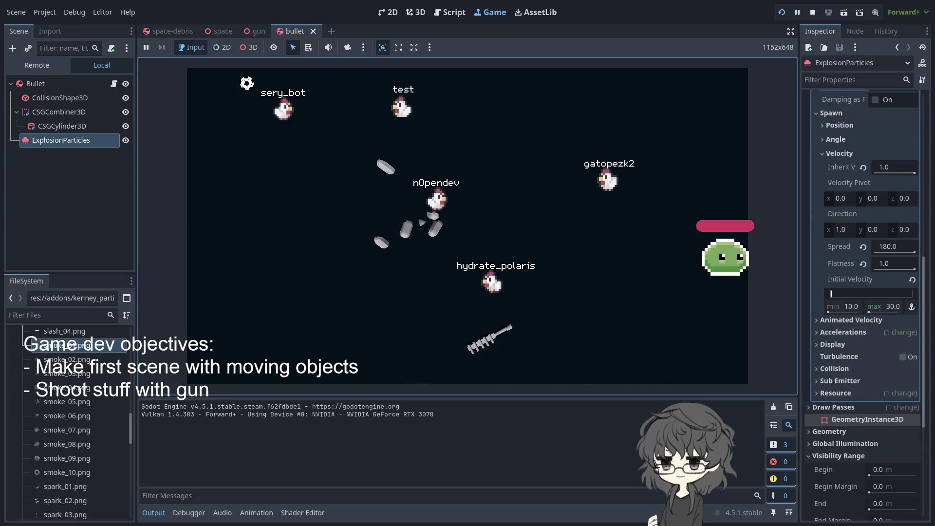
scroll(862, 389, "up", 7)
scroll(862, 302, "up", 10)
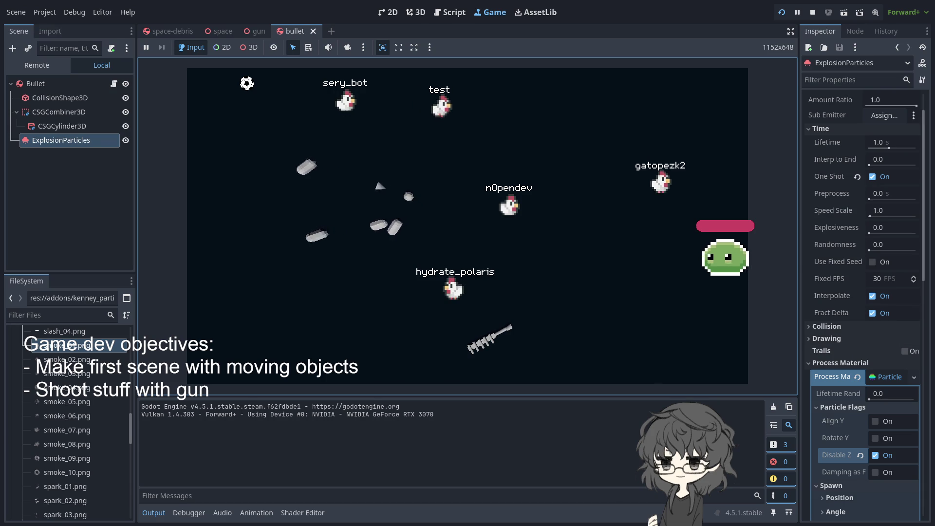
scroll(862, 302, "up", 2)
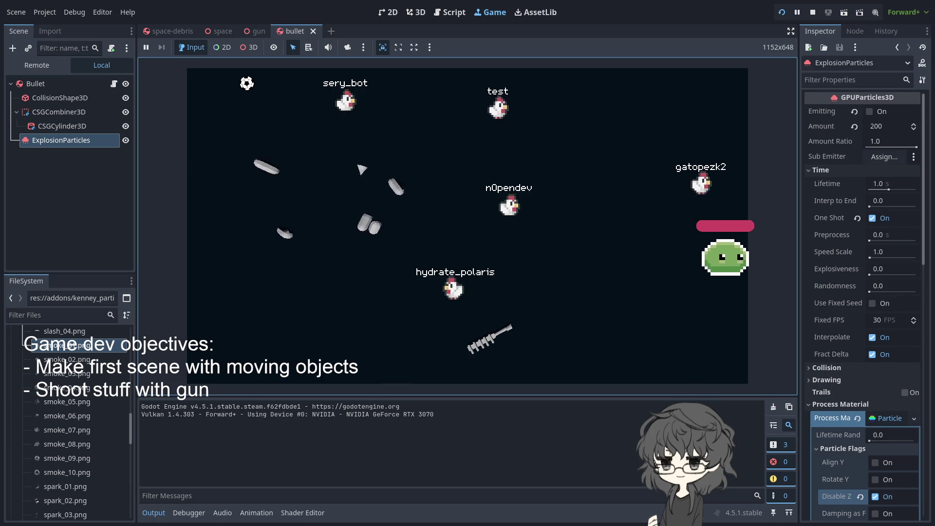
scroll(862, 302, "down", 5)
scroll(862, 302, "up", 5)
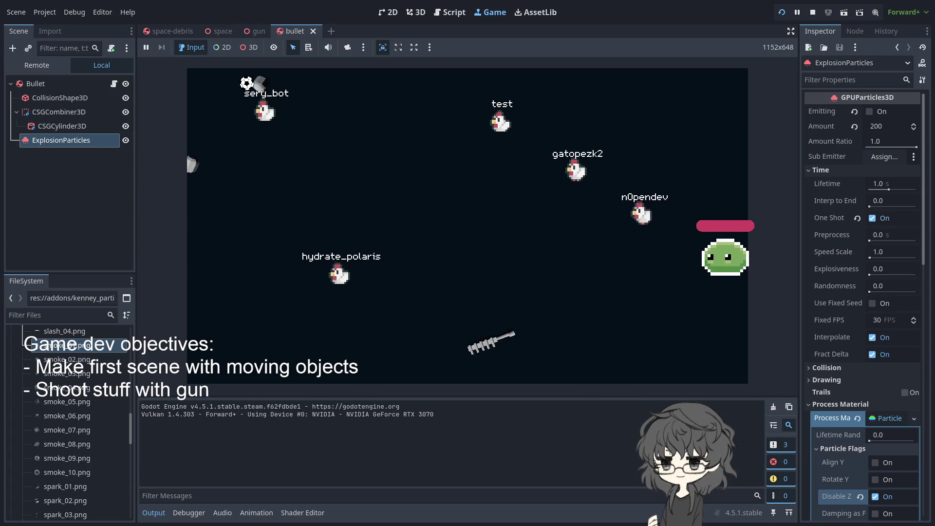
- Reset the explosion particles' velocity Flatness to 0.0
left_click(828, 169)
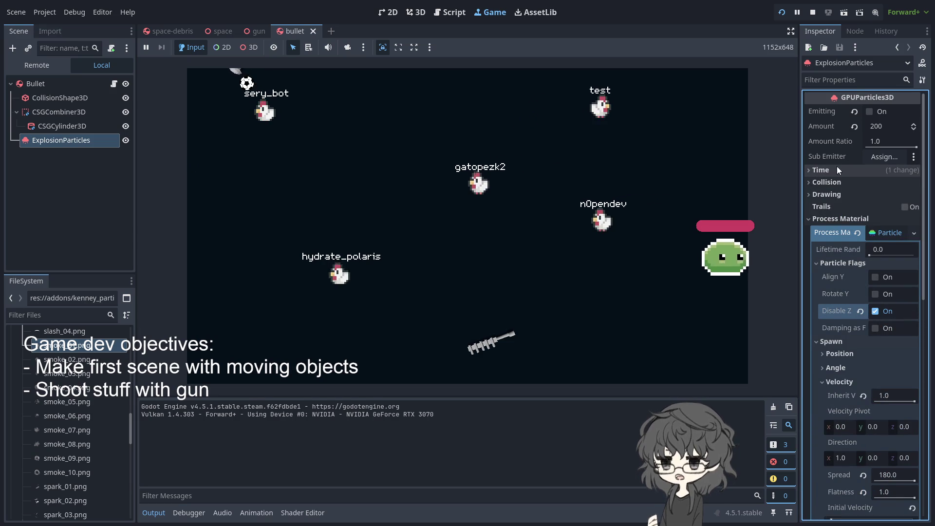
scroll(839, 166, "down", 3)
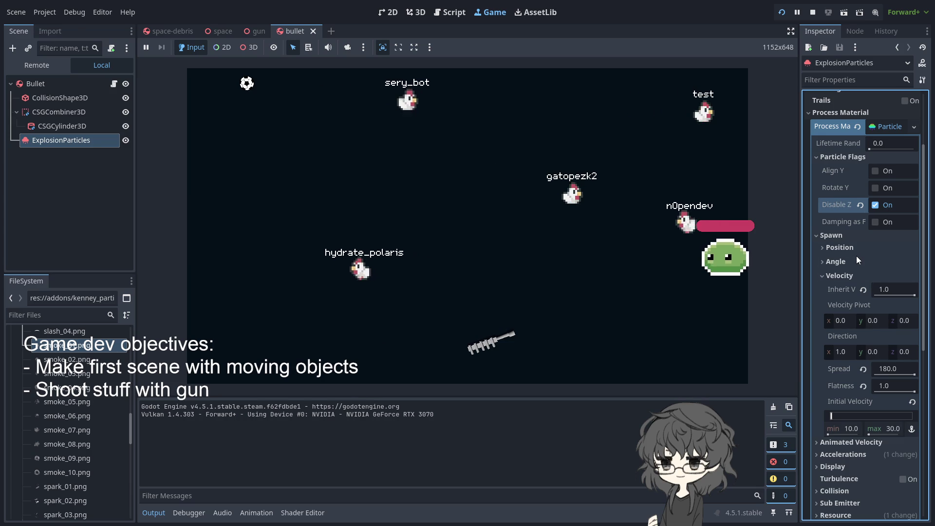
scroll(883, 246, "down", 2)
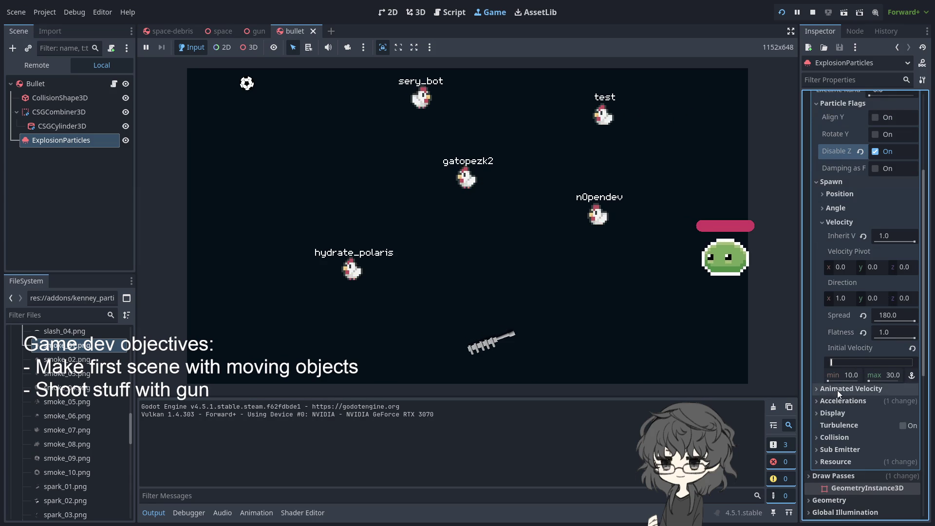
left_click(864, 333)
- Relaunch the scene, fire the gun, and restart the game twice to test the debris
left_click(781, 12)
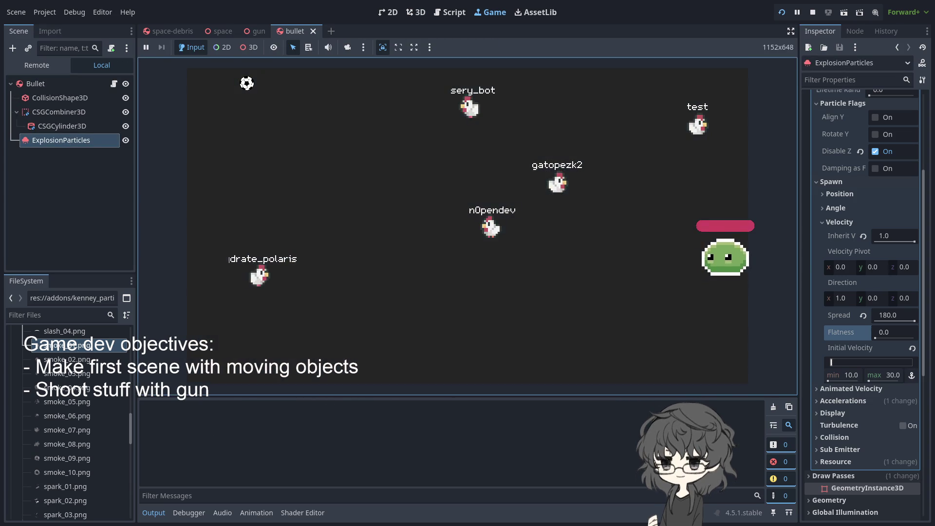
left_click(460, 285)
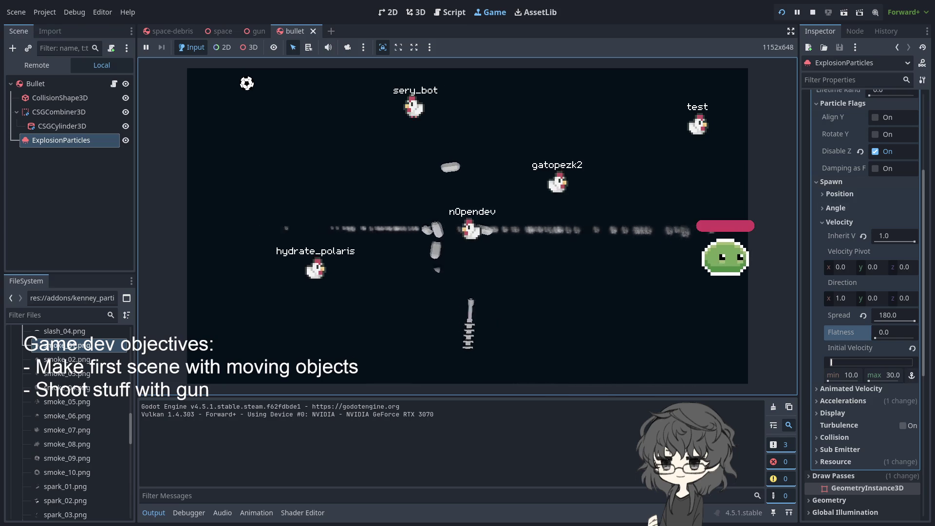
left_click(892, 198)
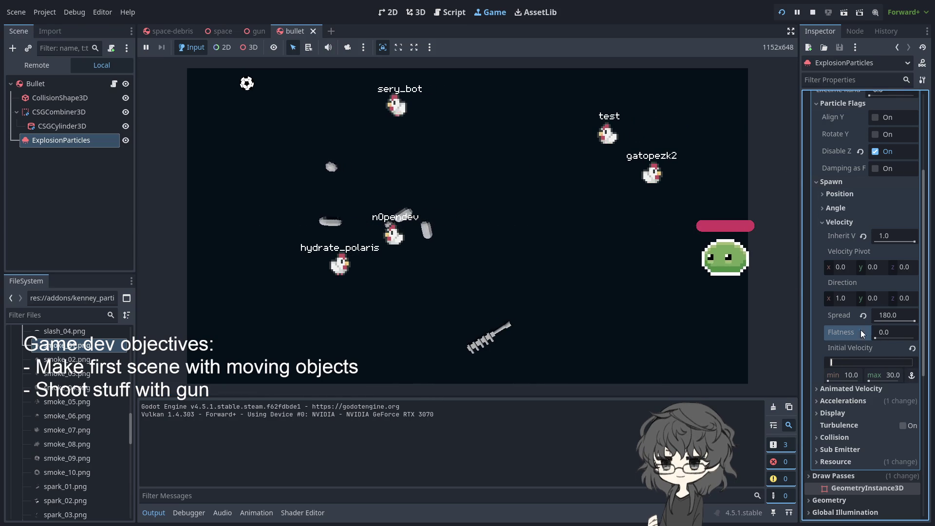
left_click(448, 243)
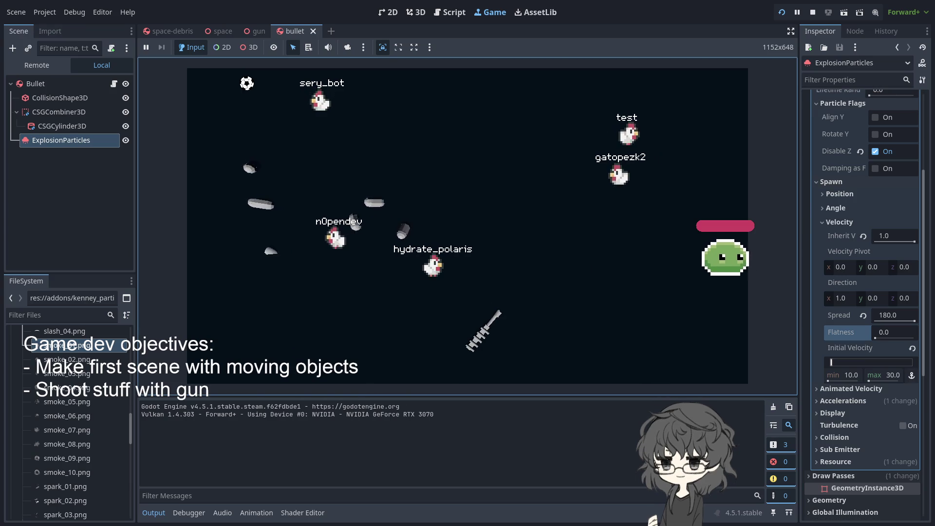
key("F5")
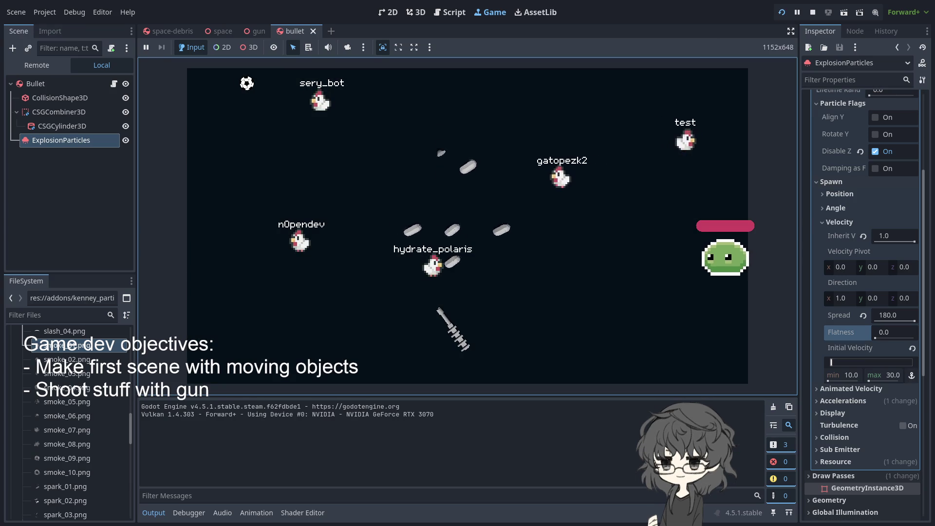
key("F5")
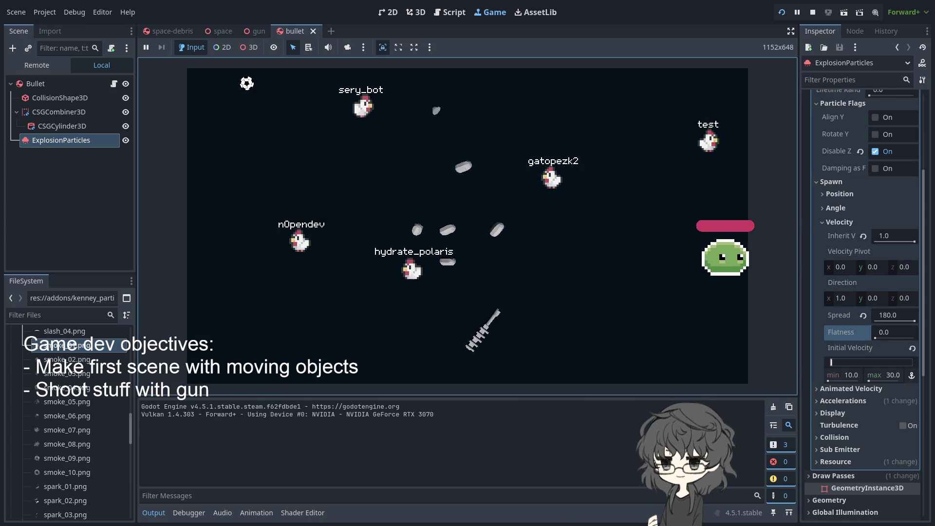
left_click(36, 83)
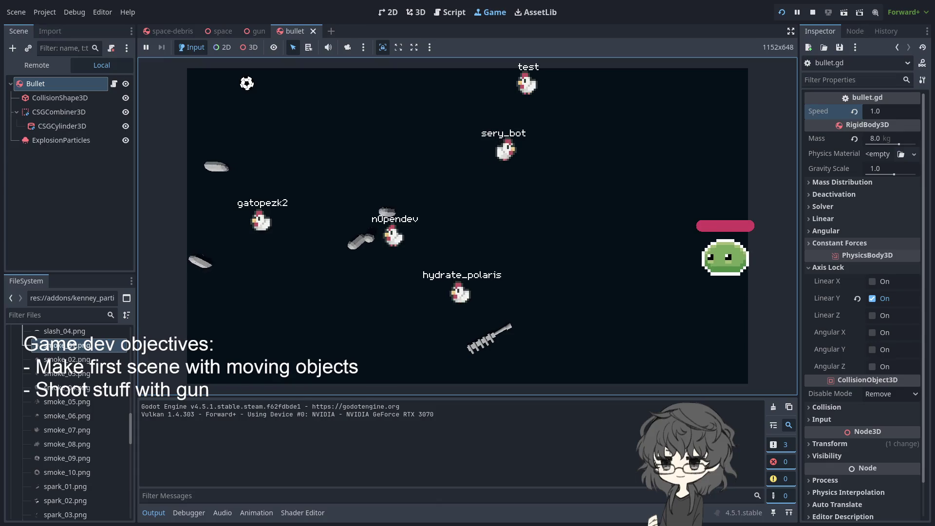
- Uncheck One Shot in ExplosionParticles' Time settings, keeping 200 particles and 1.0 s lifetime
left_click(828, 268)
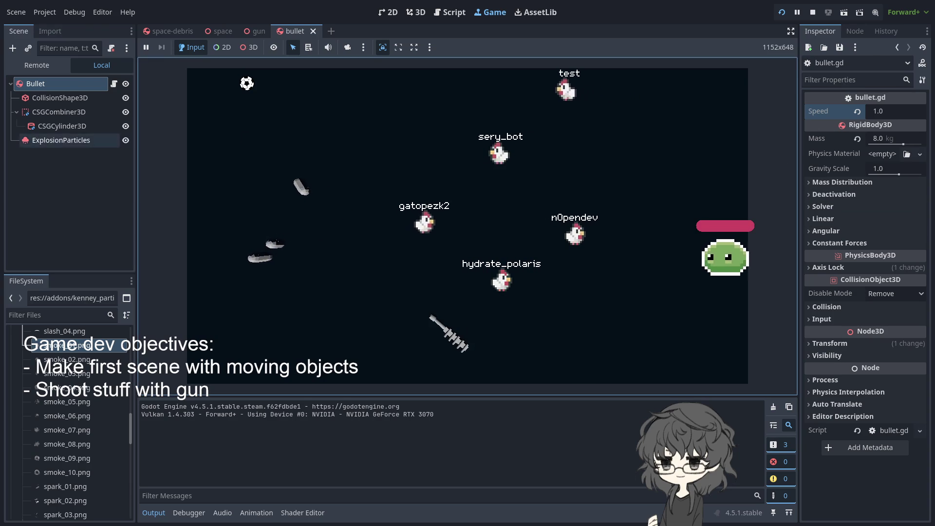
left_click(61, 140)
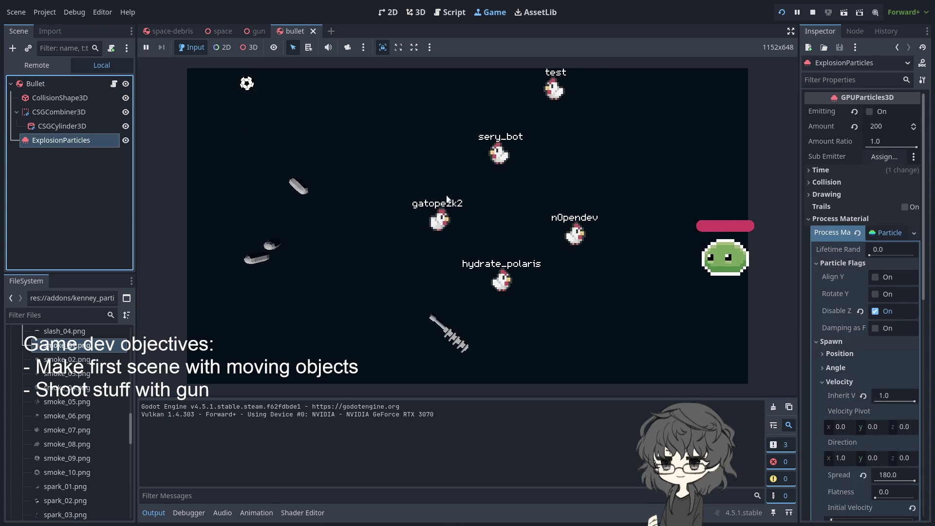
left_click(854, 170)
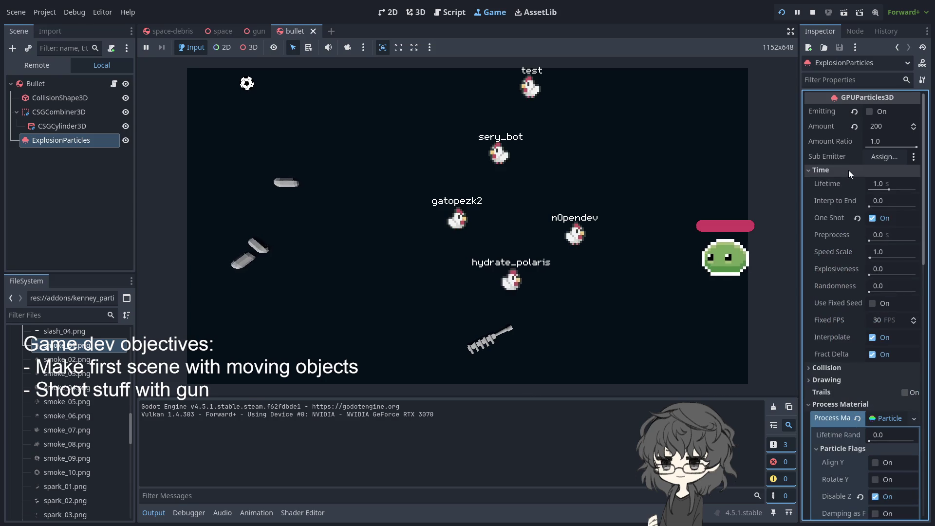
left_click(868, 219)
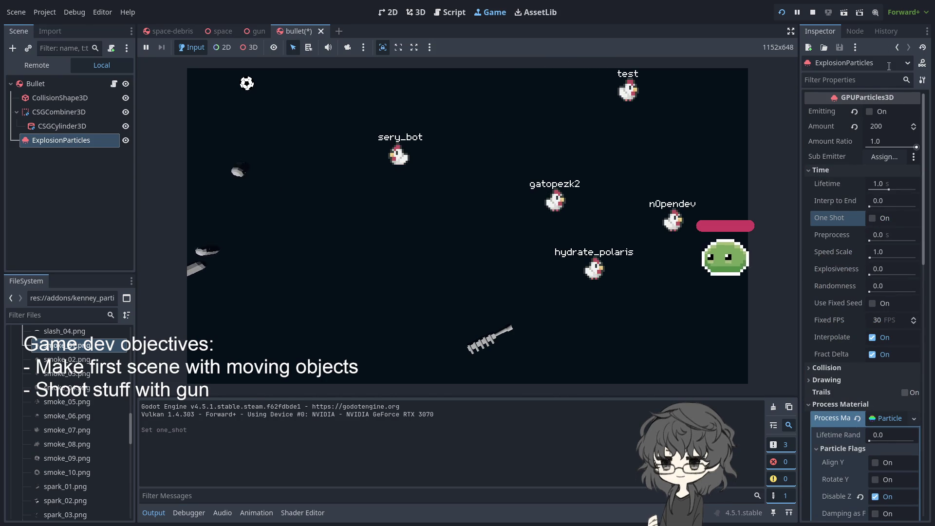
left_click(783, 14)
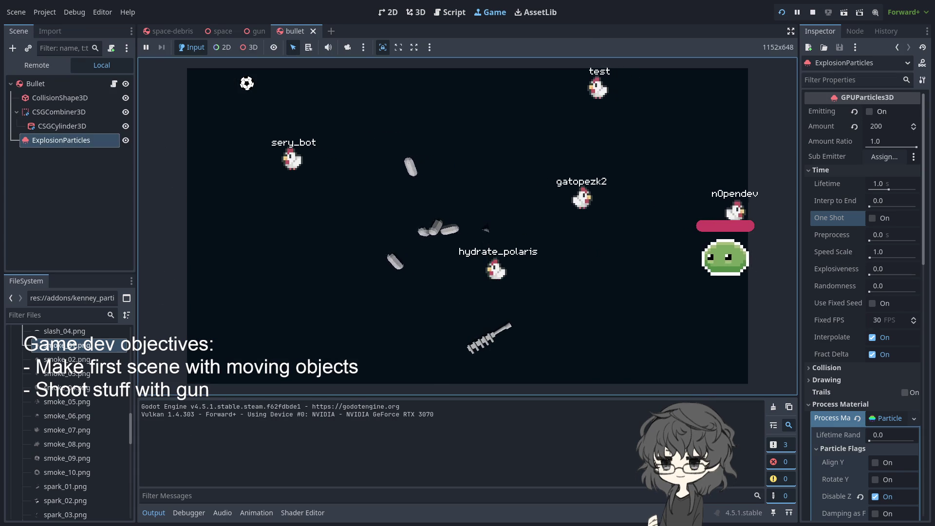
left_click(870, 112)
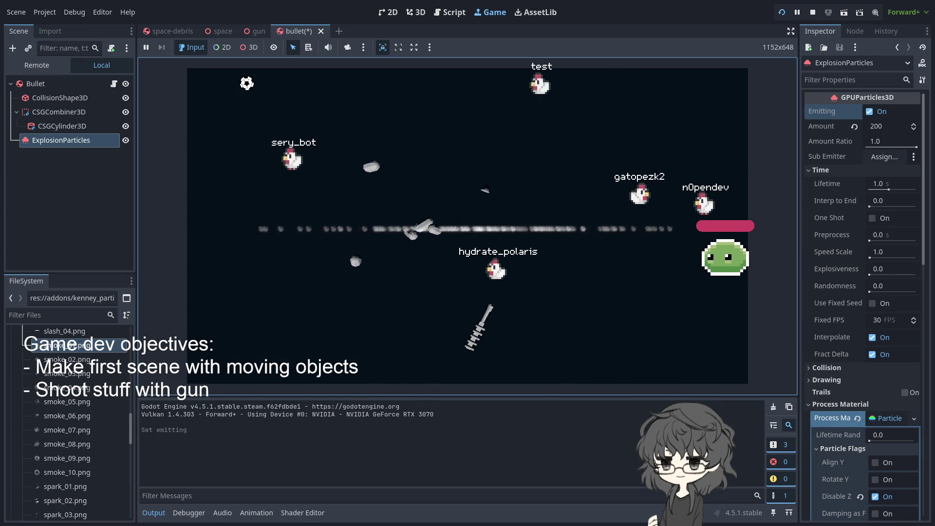
double_click(869, 112)
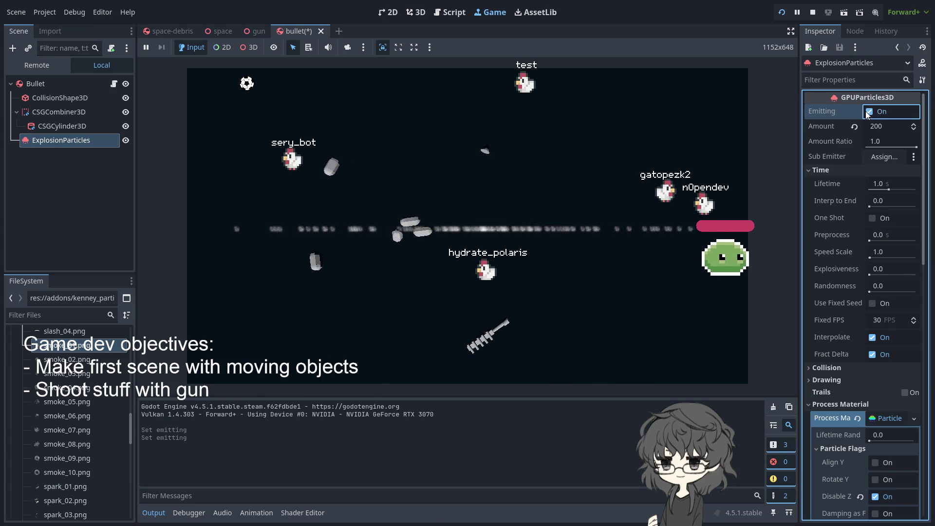
double_click(869, 115)
left_click(468, 224)
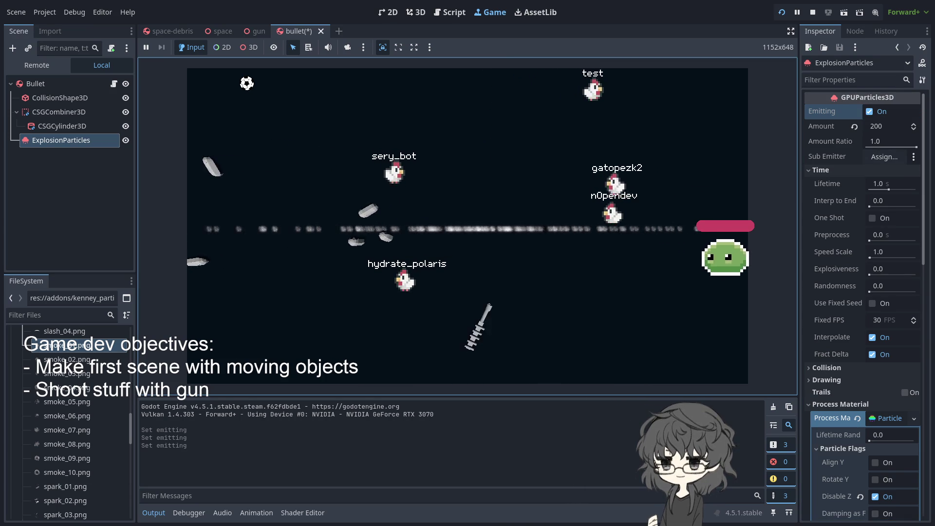
left_click(867, 115)
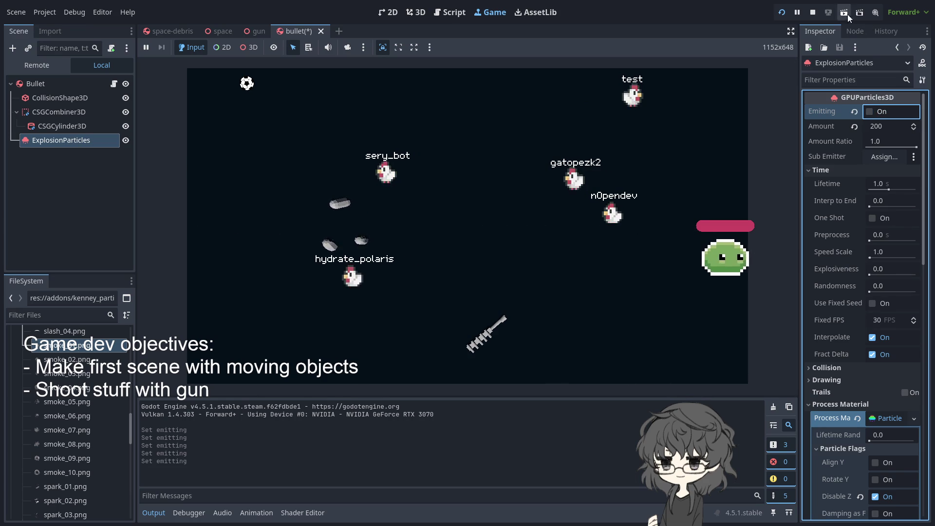
left_click(782, 12)
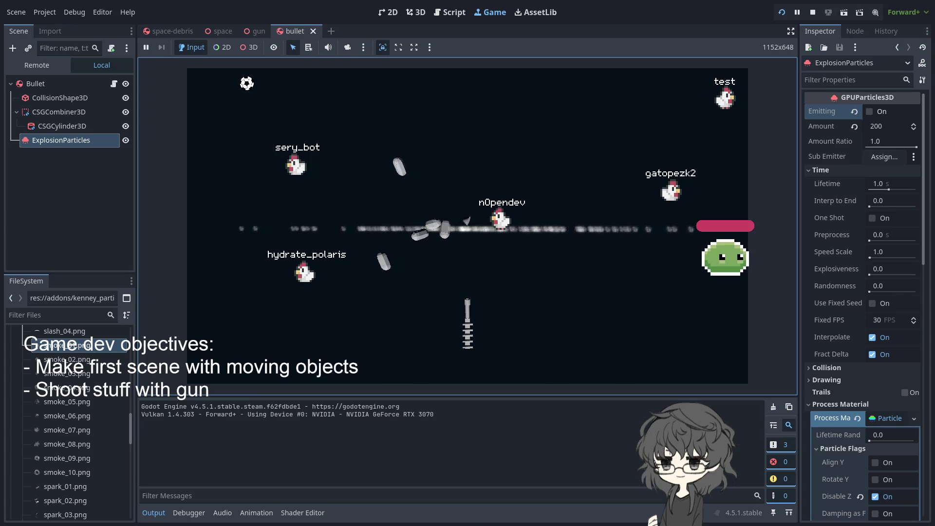
left_click(870, 112)
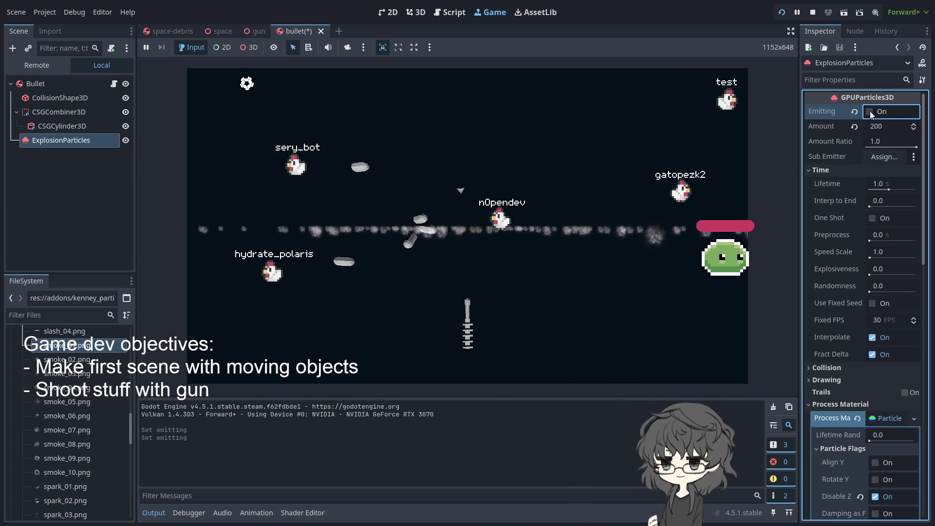
left_click(870, 112)
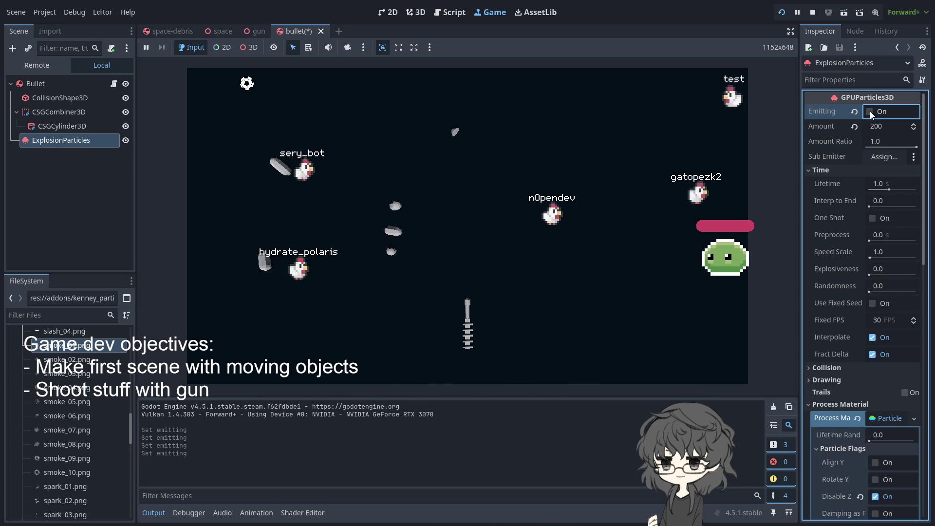
left_click(870, 112)
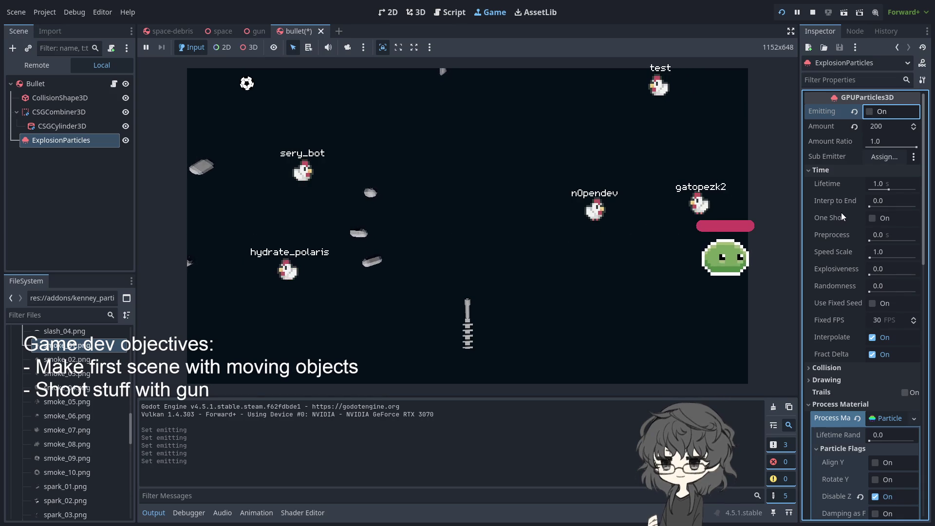
scroll(835, 328, "down", 3)
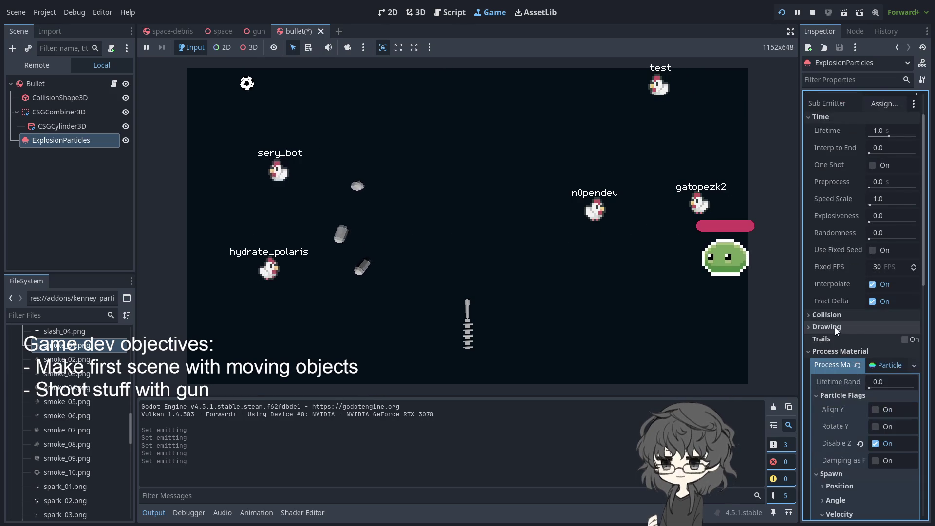
scroll(859, 326, "down", 2)
scroll(859, 326, "down", 3)
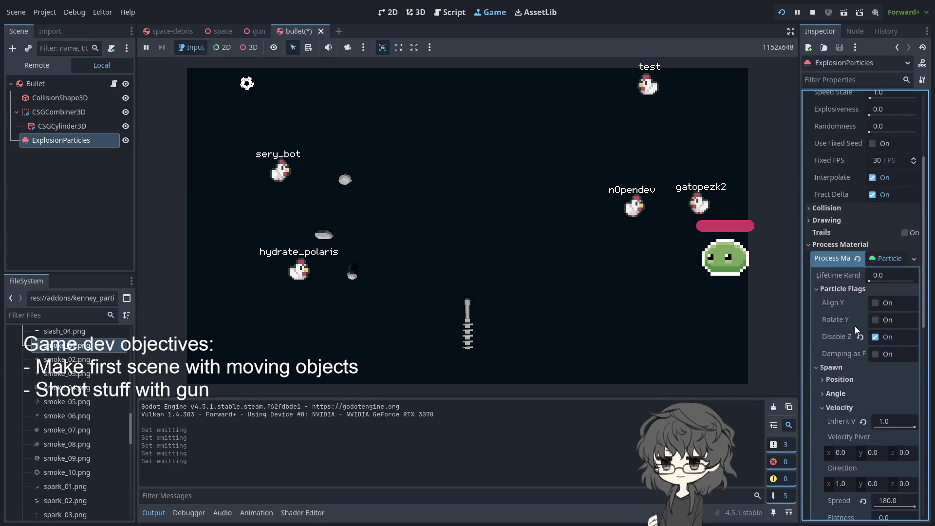
scroll(855, 326, "down", 4)
scroll(854, 326, "down", 3)
scroll(855, 326, "down", 2)
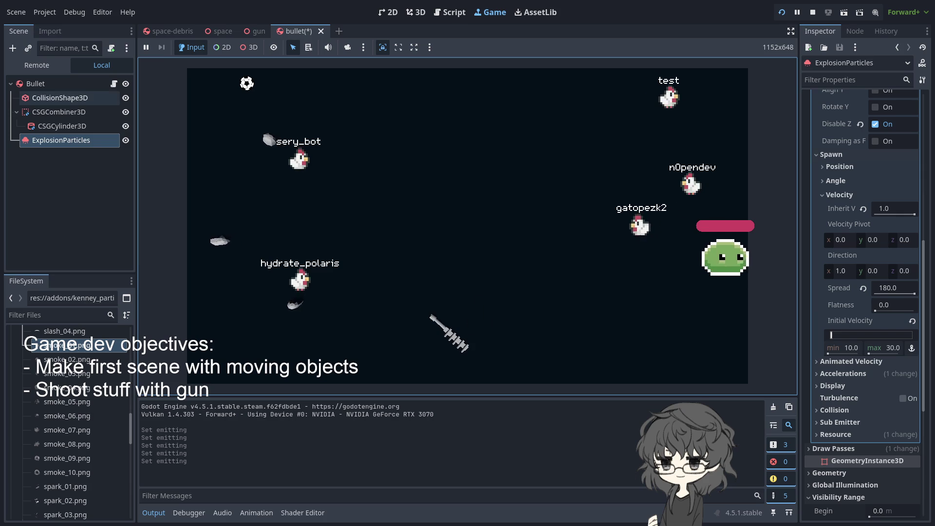
left_click(35, 83)
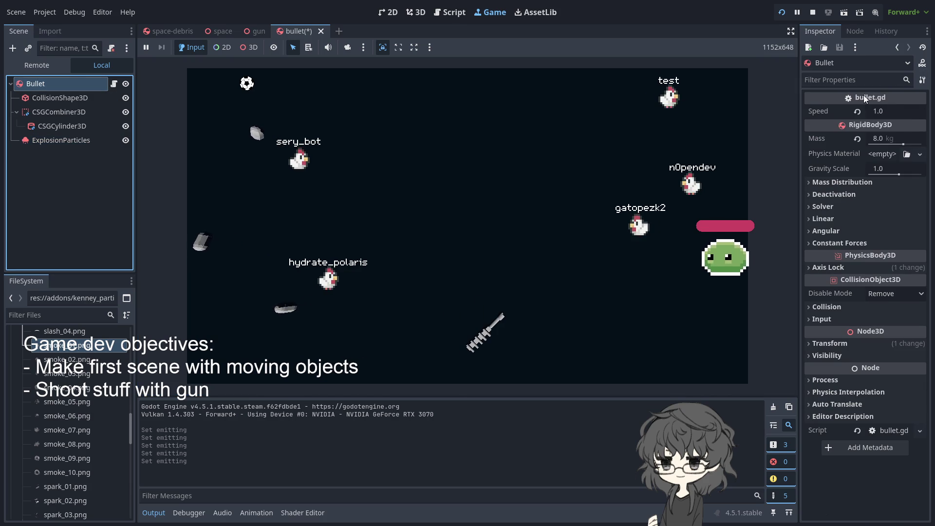
- Set the Bullet script's Speed to 0 and reload the running game
left_click(892, 110)
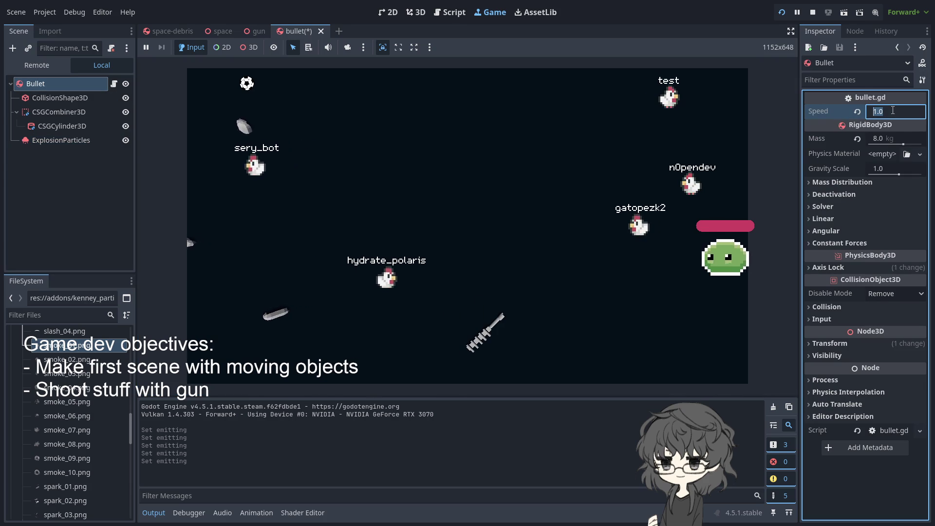
type("0")
key("Return")
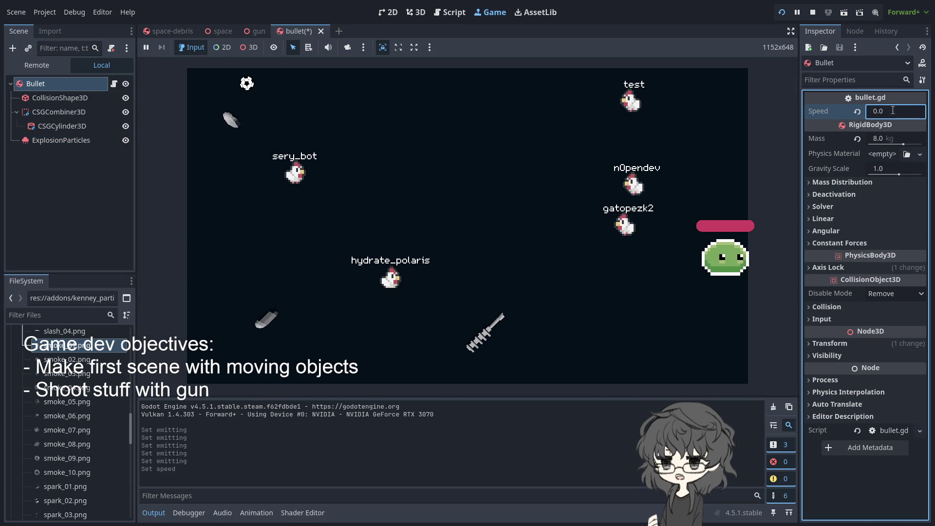
left_click(779, 14)
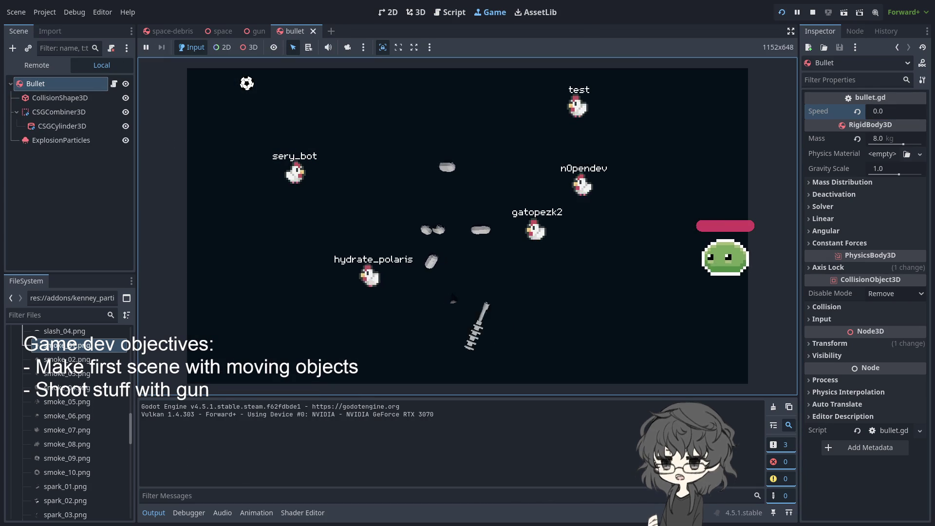
left_click(61, 140)
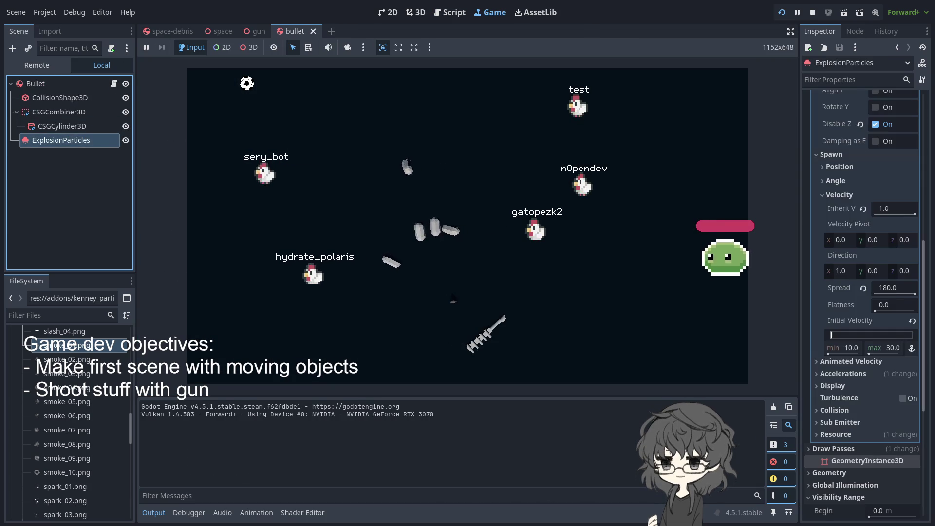
- Toggle Emitting on ExplosionParticles several times to replay the burst in the running game
scroll(870, 169, "up", 10)
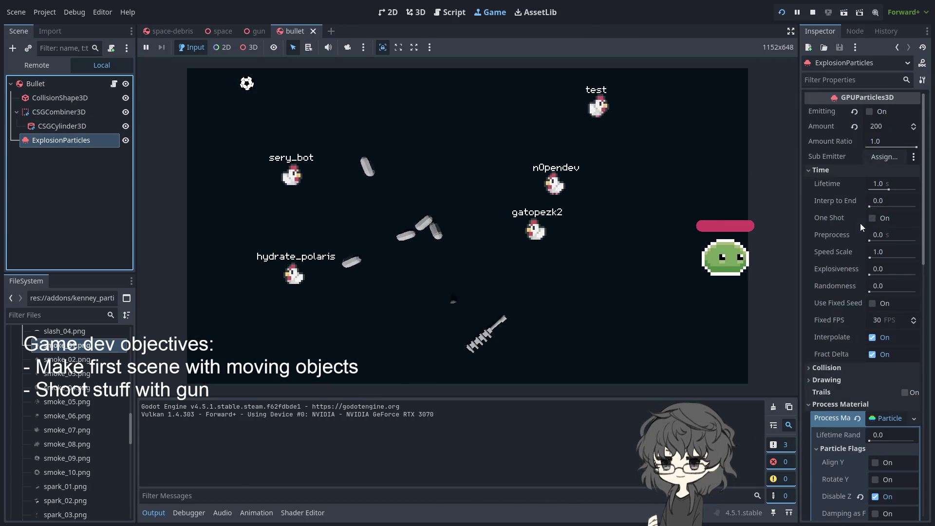
left_click(872, 111)
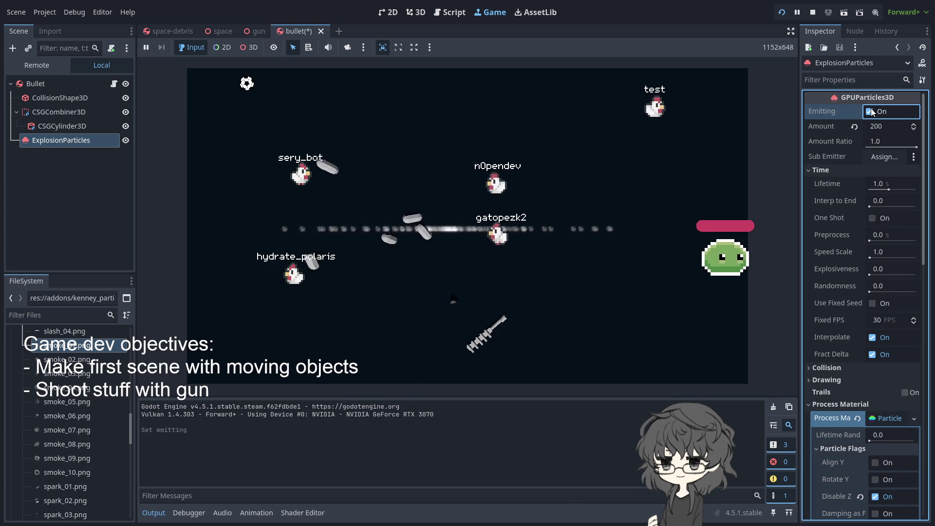
left_click(871, 112)
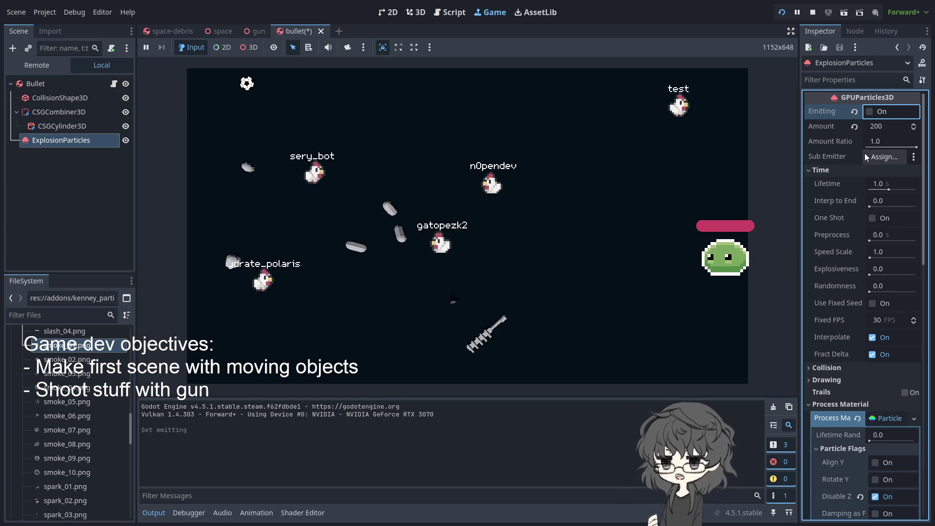
left_click(871, 112)
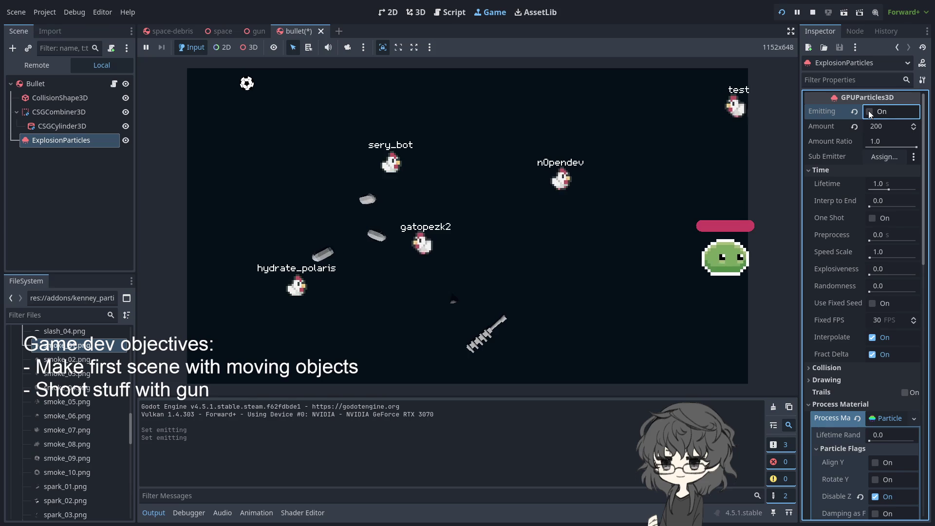
left_click(464, 243)
left_click(301, 33)
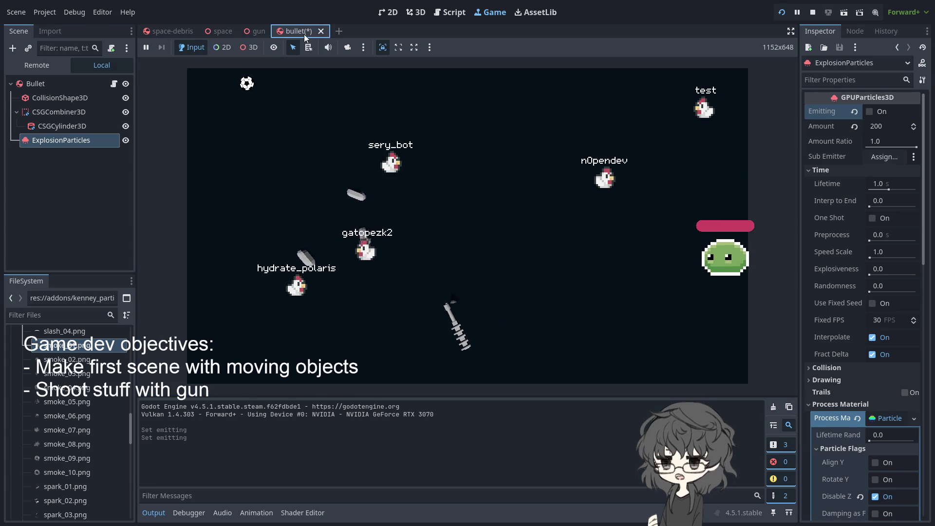
left_click(871, 112)
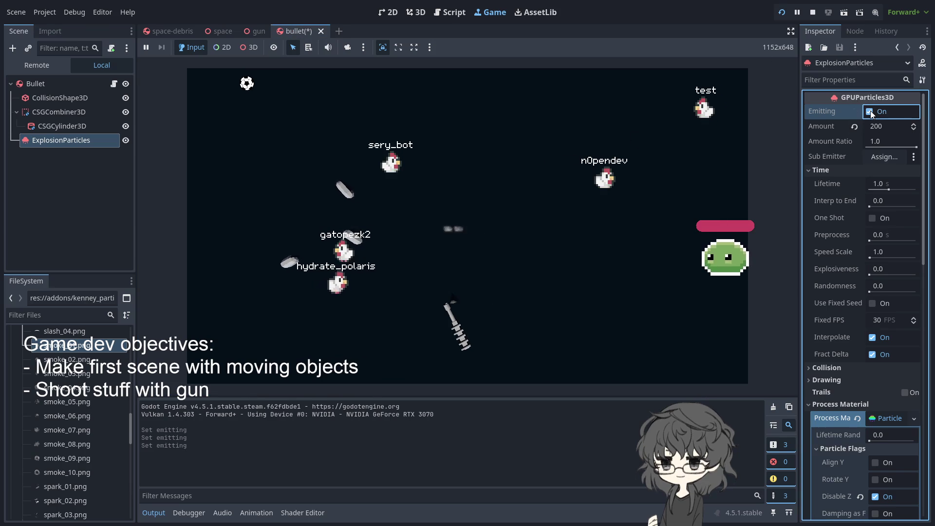
- Reload the game, trigger the burst again, and turn off the Disable Z particle flag
left_click(781, 13)
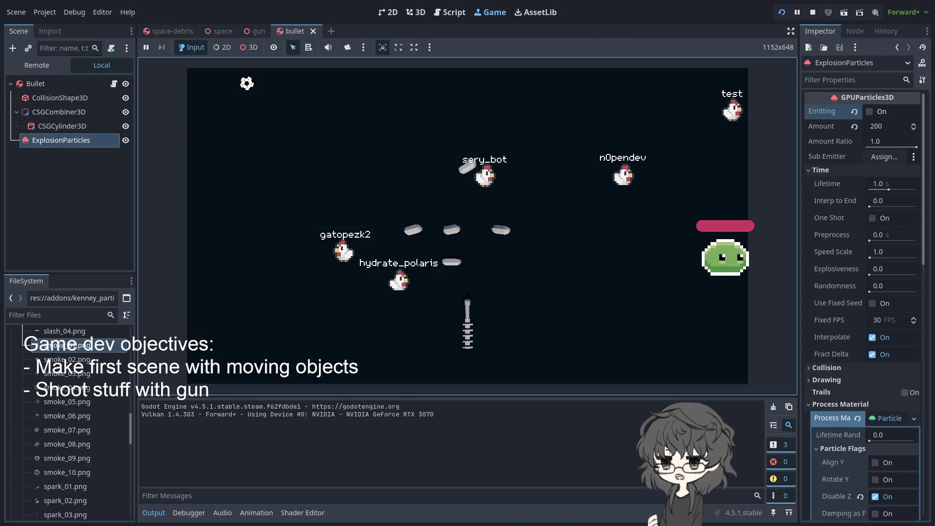
left_click(871, 112)
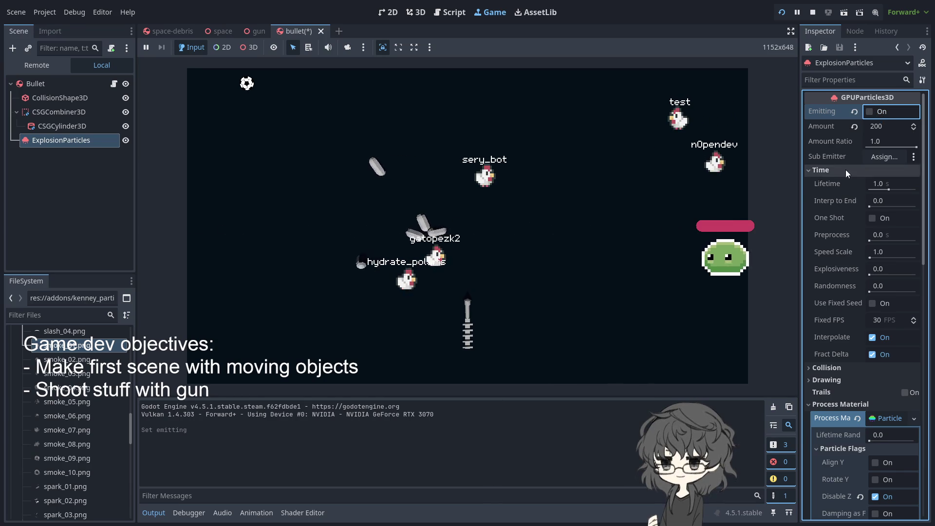
left_click(819, 169)
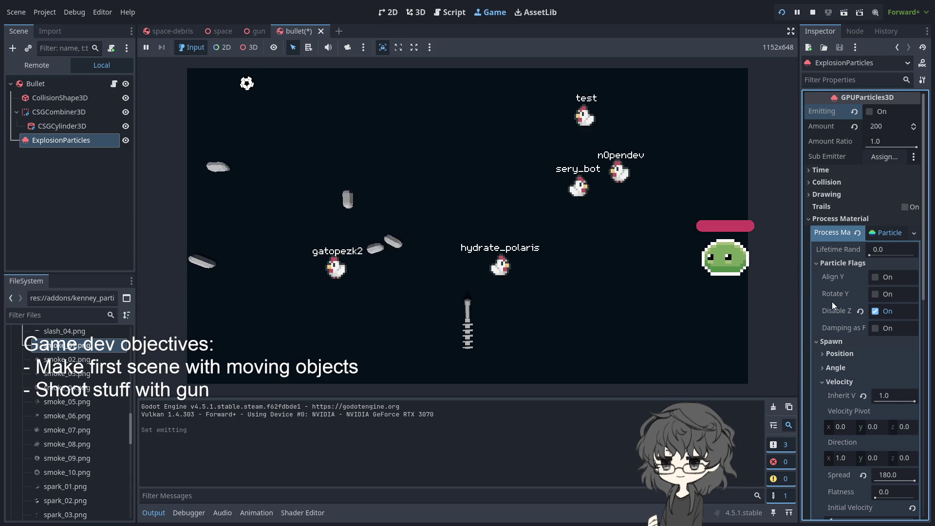
left_click(875, 312)
- Save the Disable Z change, reload the game and switch Emitting on to see the 3D spread
key("ctrl+s")
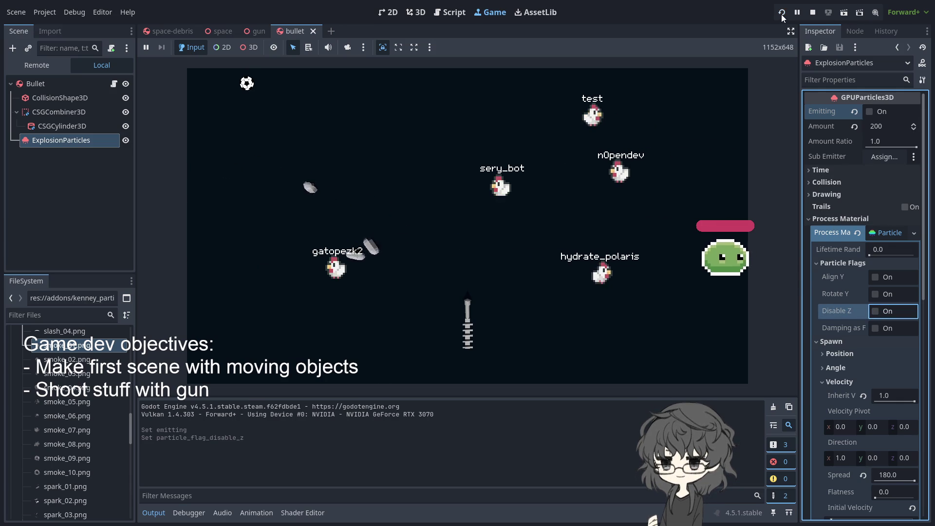
left_click(782, 14)
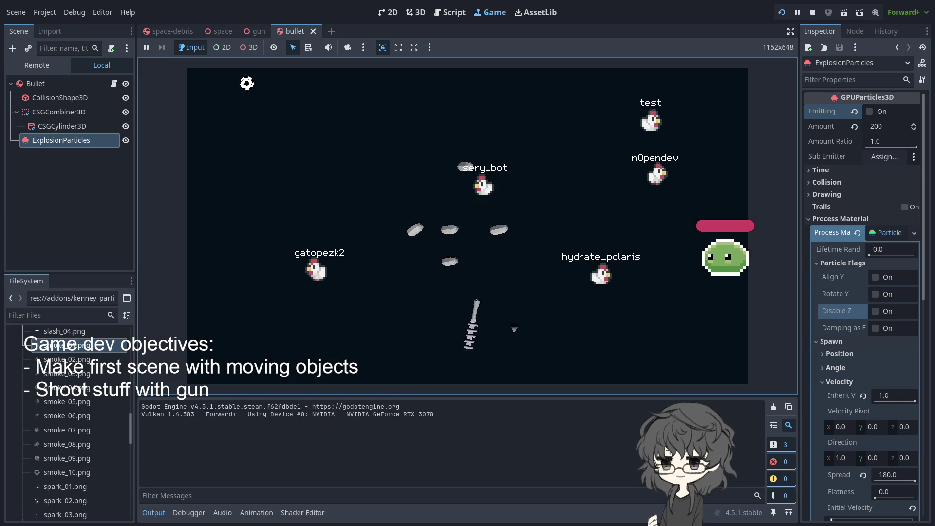
left_click(870, 112)
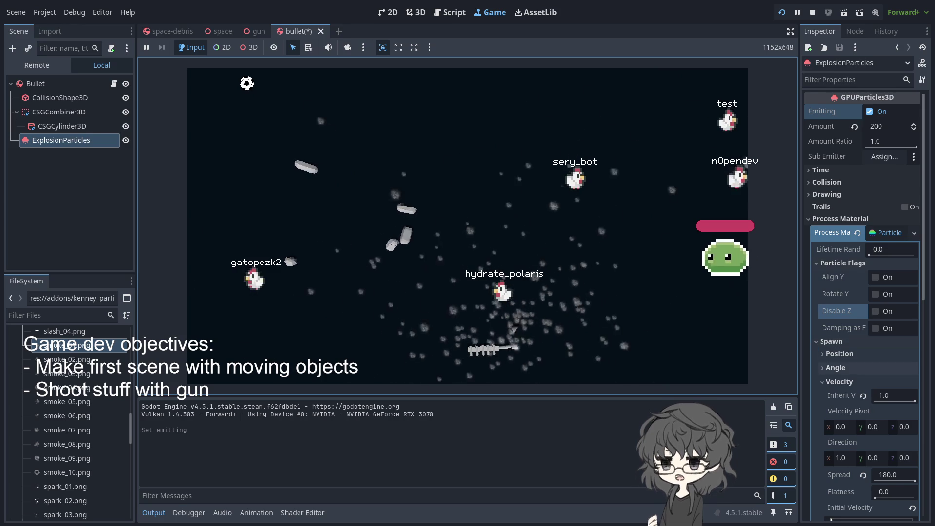
scroll(862, 302, "down", 5)
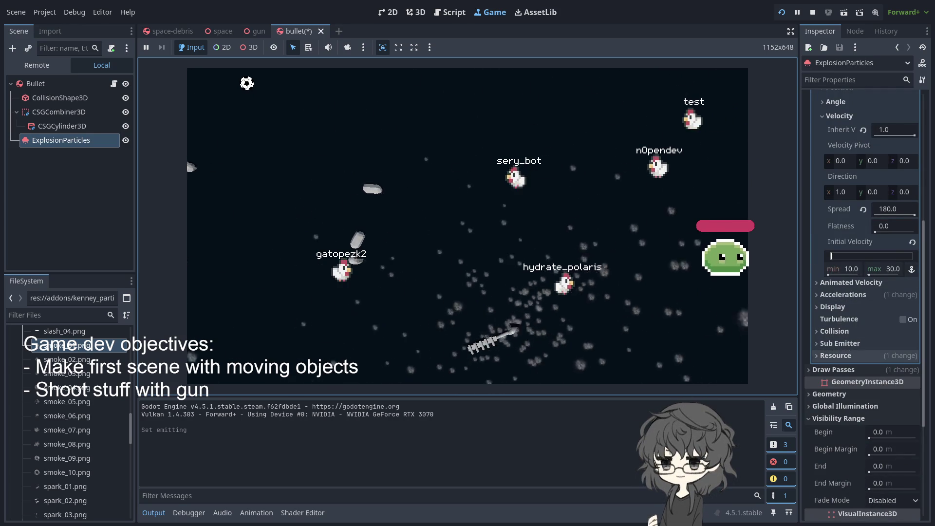
scroll(857, 331, "up", 3)
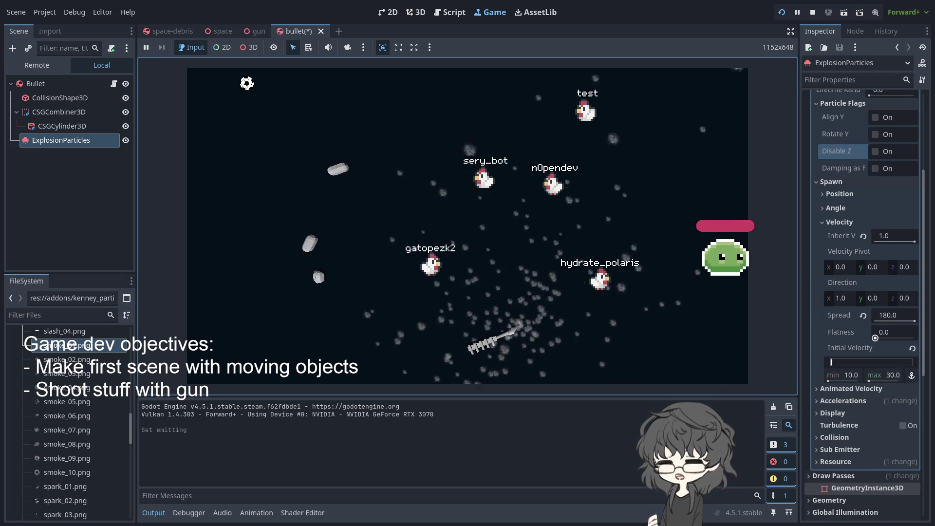
- Drag velocity Flatness to 1.0, check the running game, then open a new Firefox tab
left_click_drag(884, 332, 916, 332)
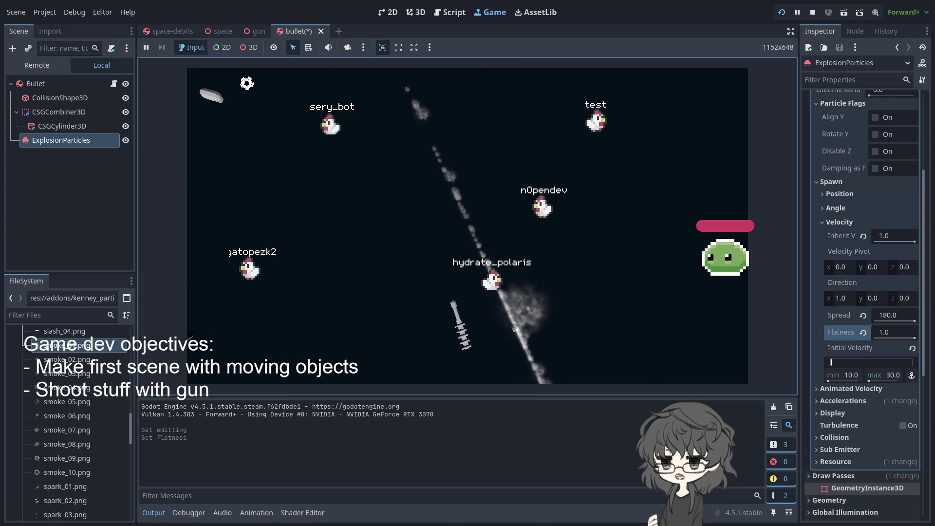
left_click(52, 83)
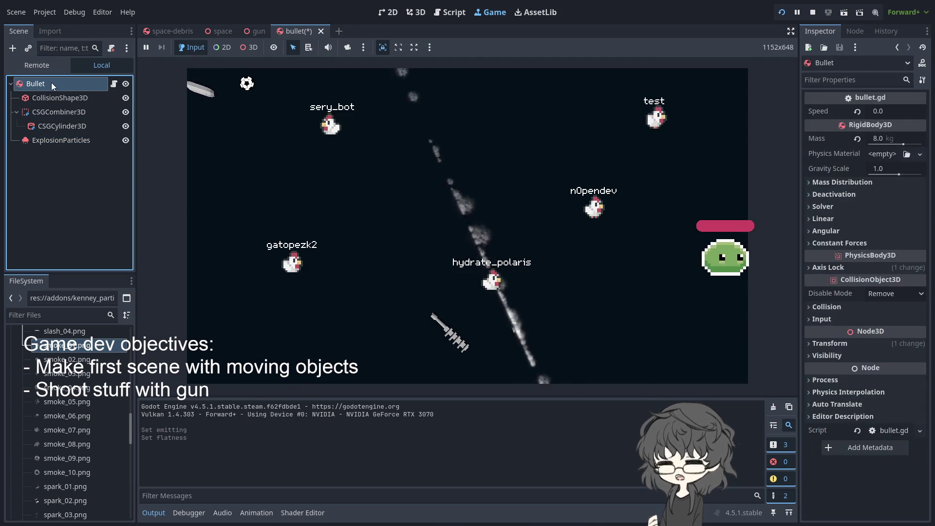
left_click(537, 185)
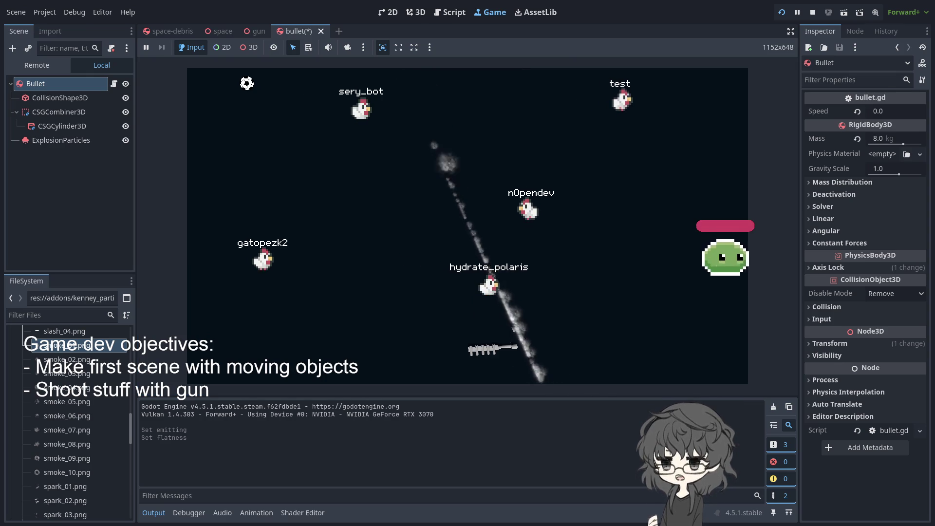
key("alt+Tab")
left_click(545, 80)
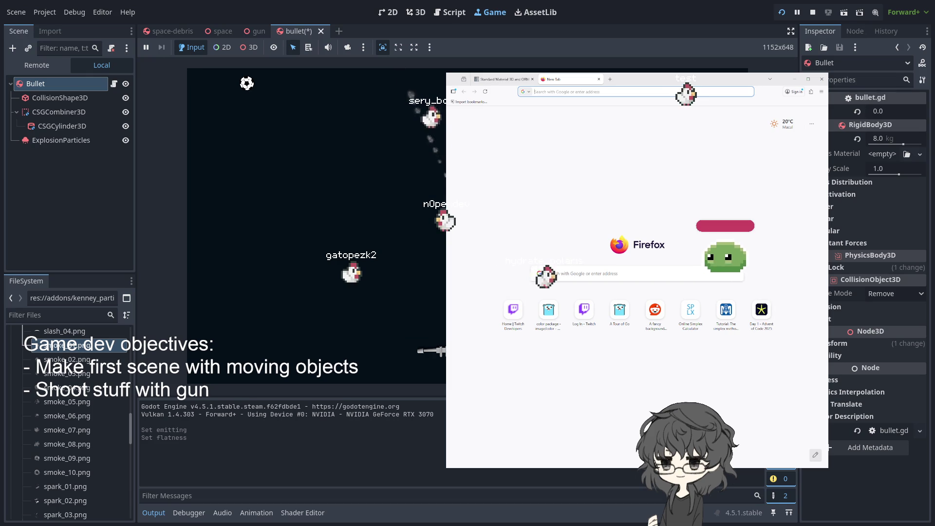
- Search Google for 'godot particle emitter flatness'
key("alt+Tab")
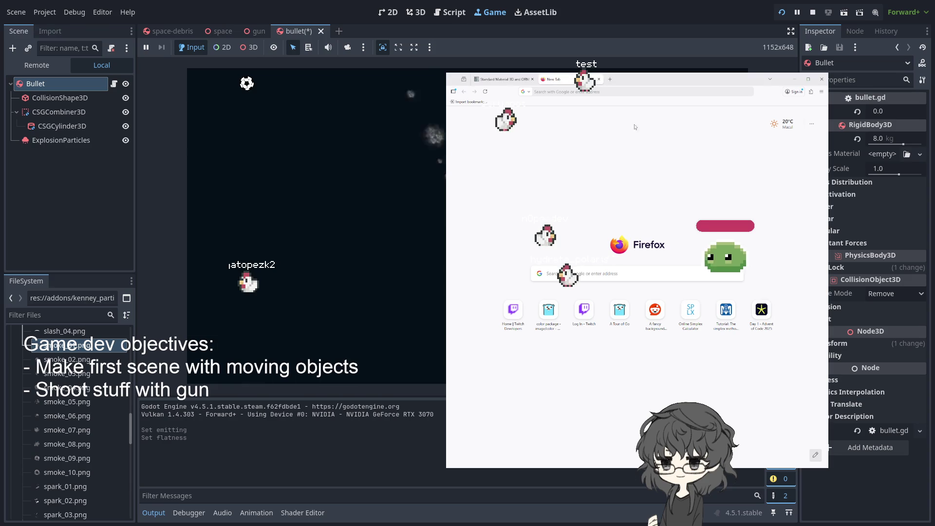
left_click(573, 93)
type("godot")
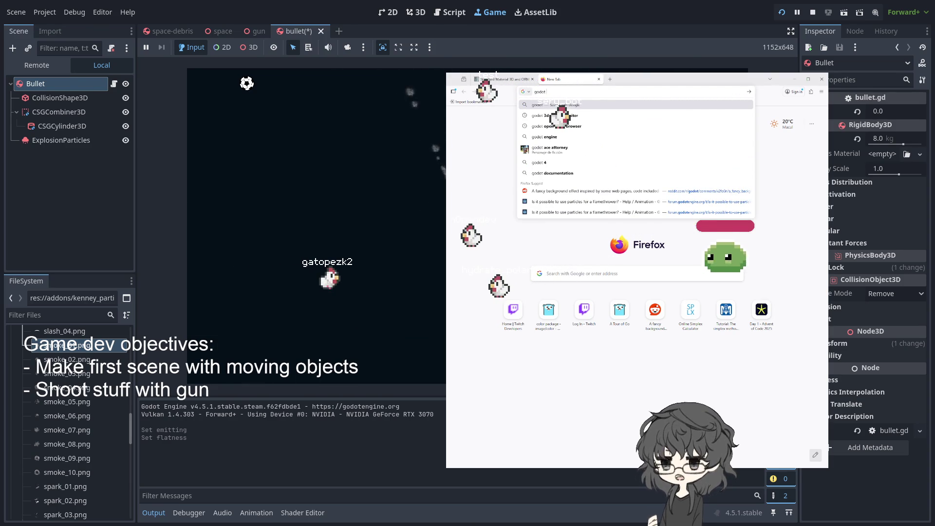
type(" pa")
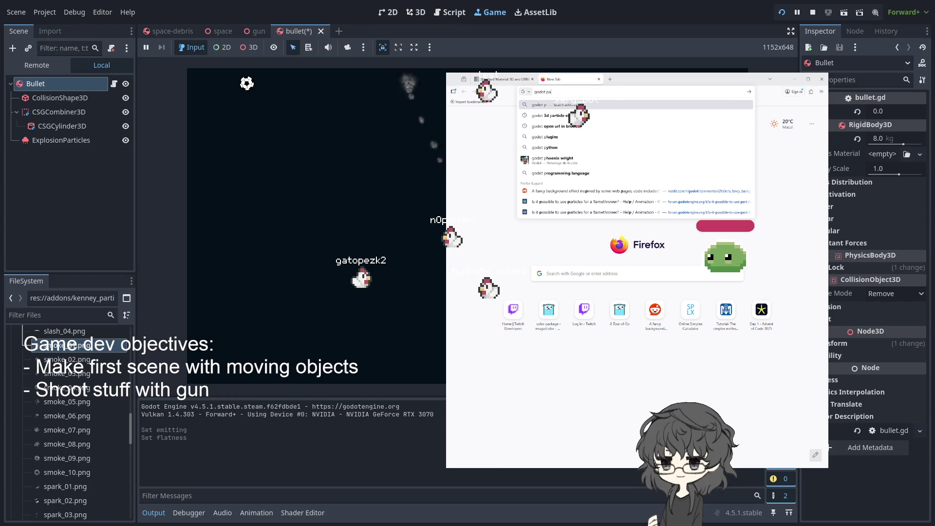
type("rticle emitter")
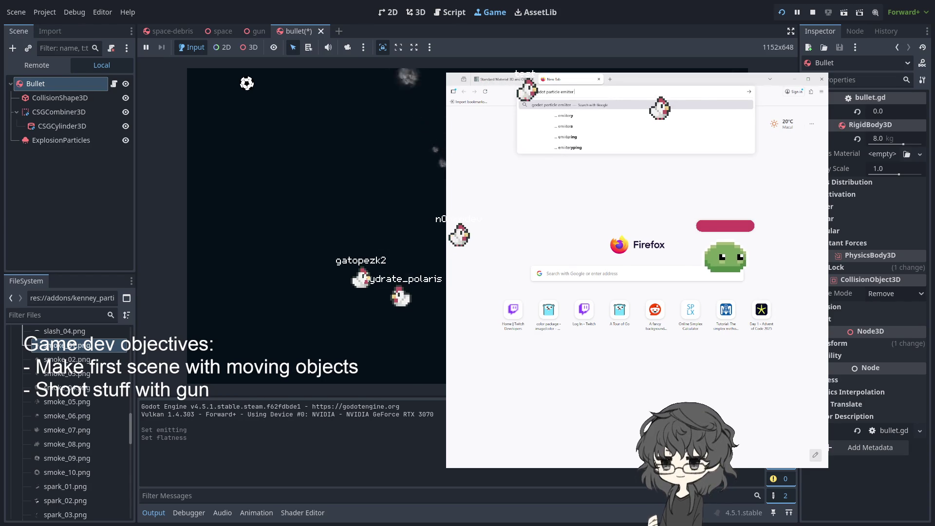
type(" flatness")
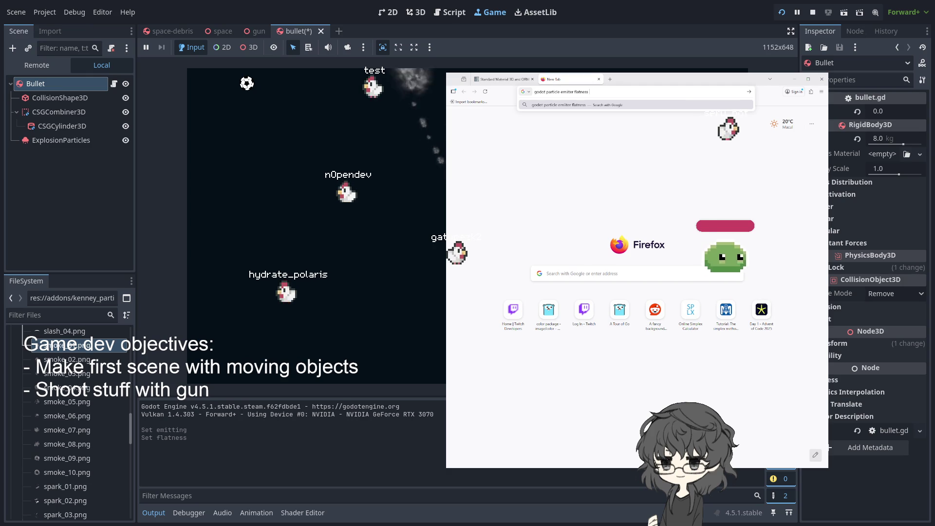
key("Return")
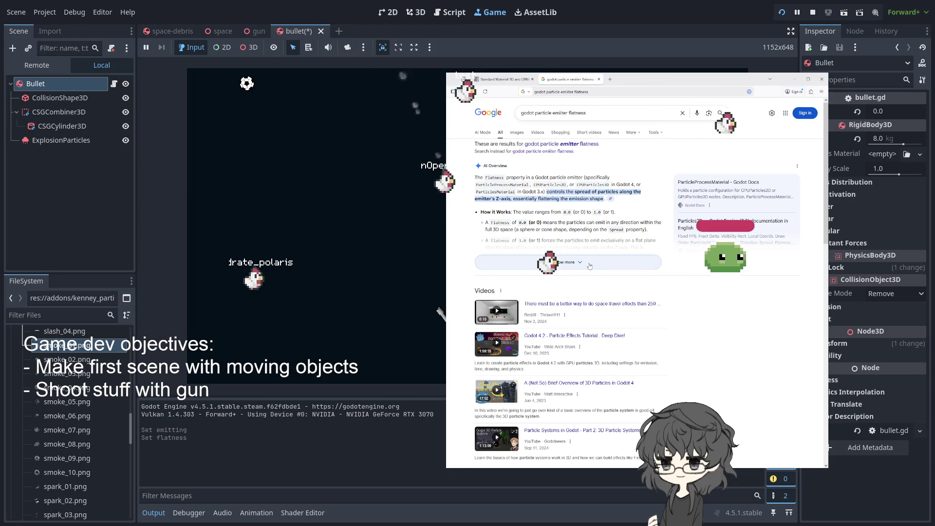
- Read the Google overview on flatness, then select ExplosionParticles in Godot
scroll(590, 266, "down", 5)
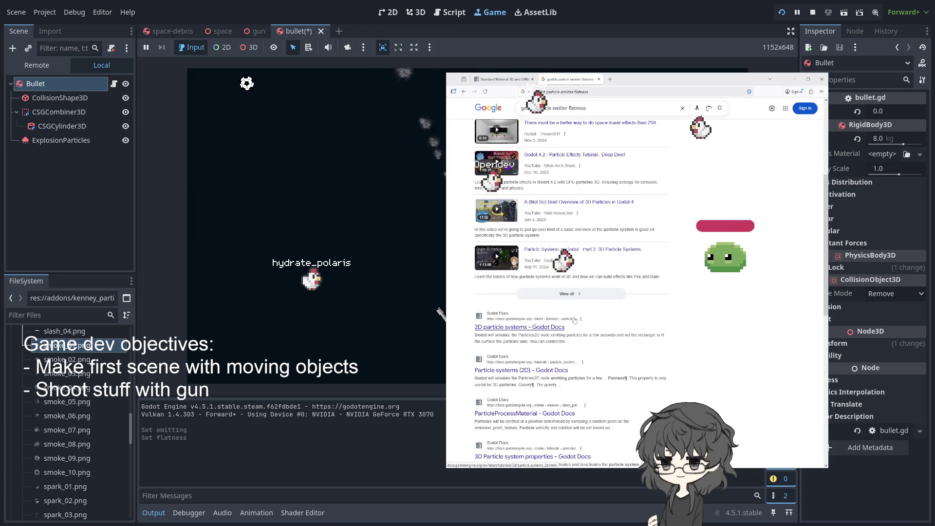
scroll(568, 341, "up", 5)
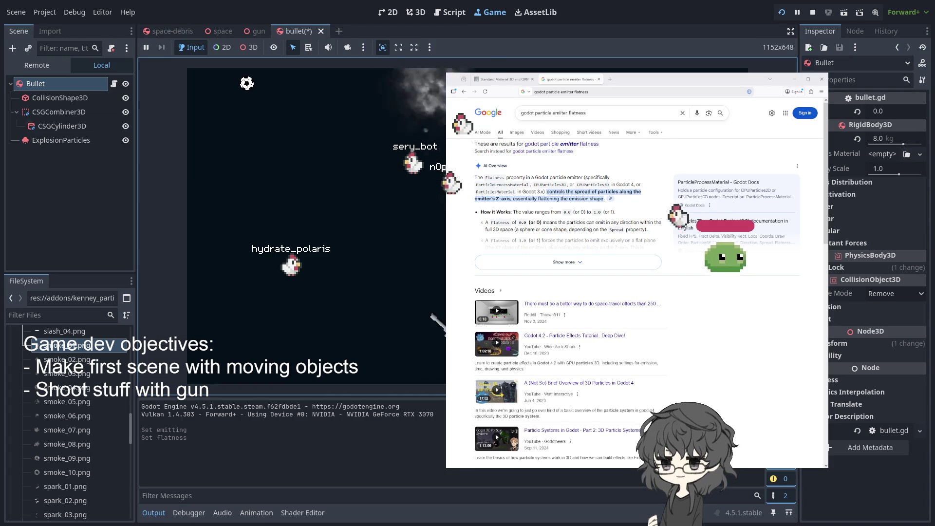
left_click(60, 140)
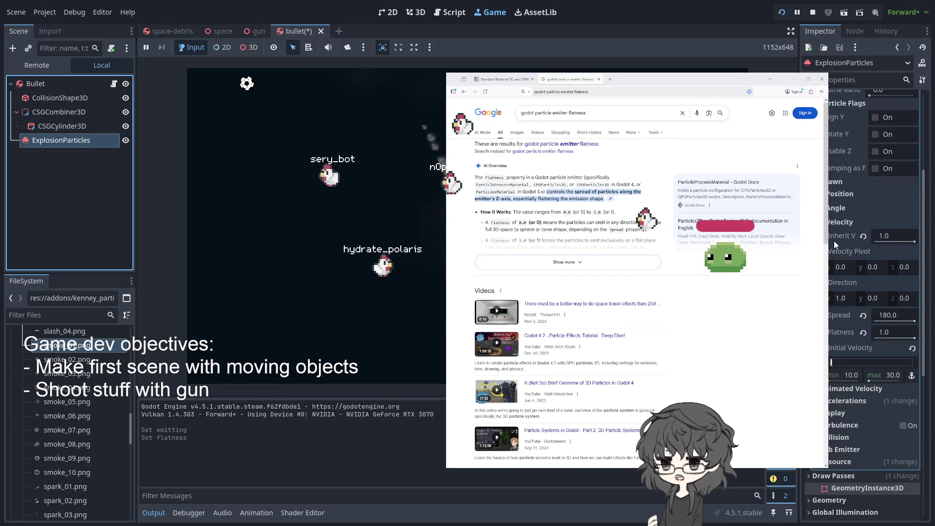
- Review the Spread 180 and Flatness 1.0 values, then switch to the gun scene
scroll(841, 224, "up", 2)
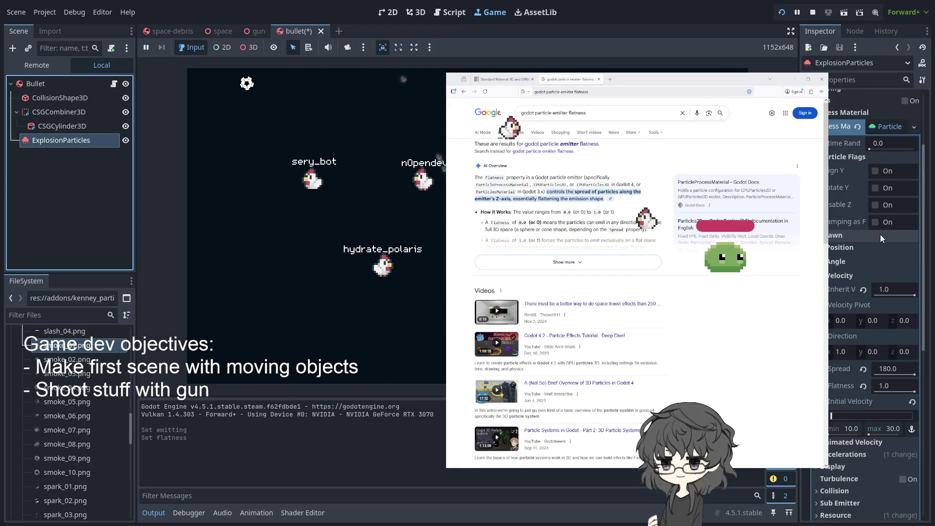
scroll(879, 241, "down", 2)
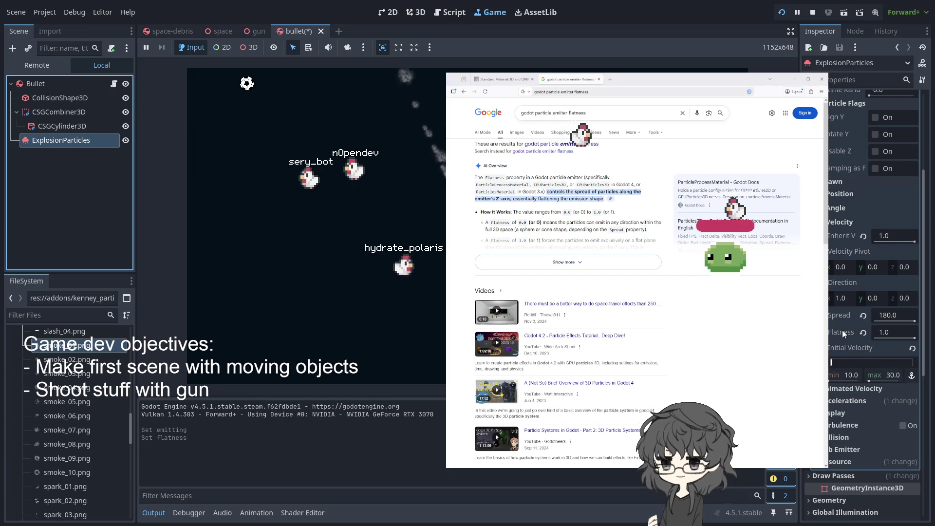
left_click(316, 219)
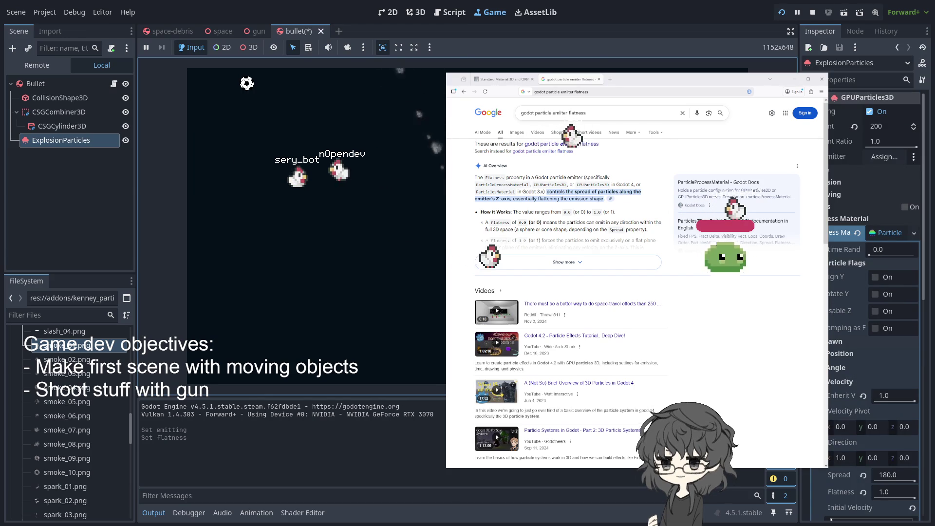
scroll(871, 292, "up", 3)
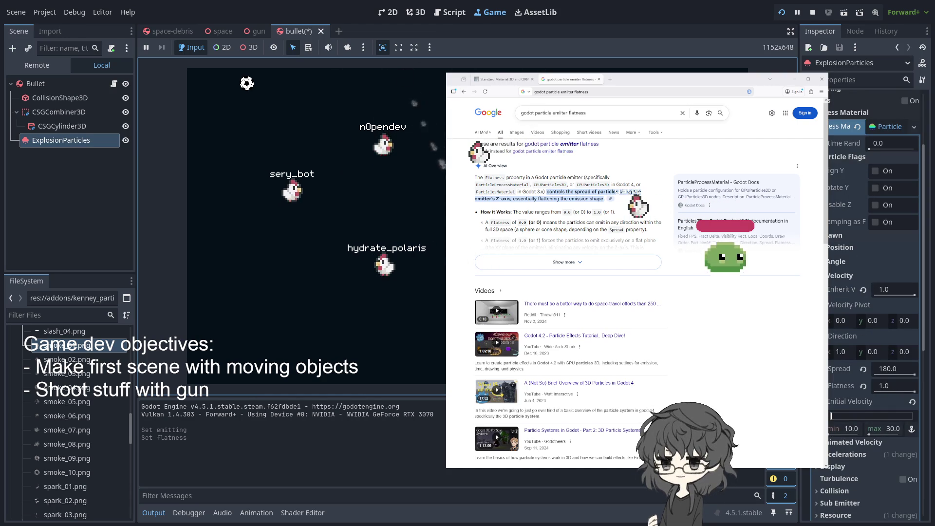
left_click(259, 31)
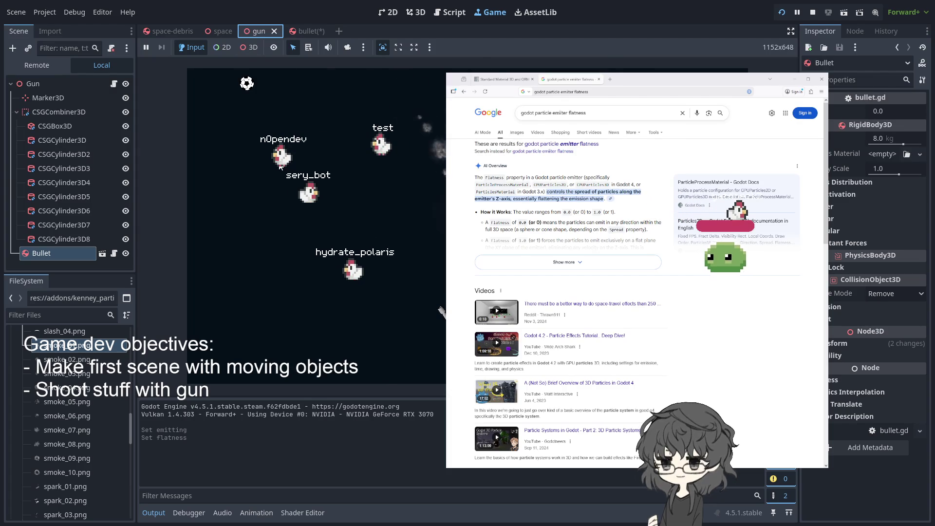
- Read through the ParticleProcessMaterial reference, then return to the bullet scene and its bullet.gd script
key("ctrl+F3")
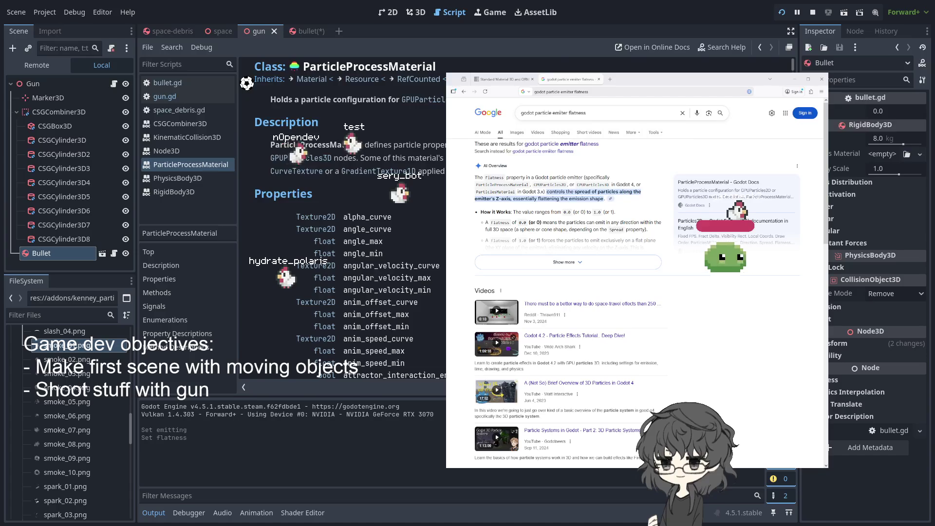
scroll(341, 220, "down", 10)
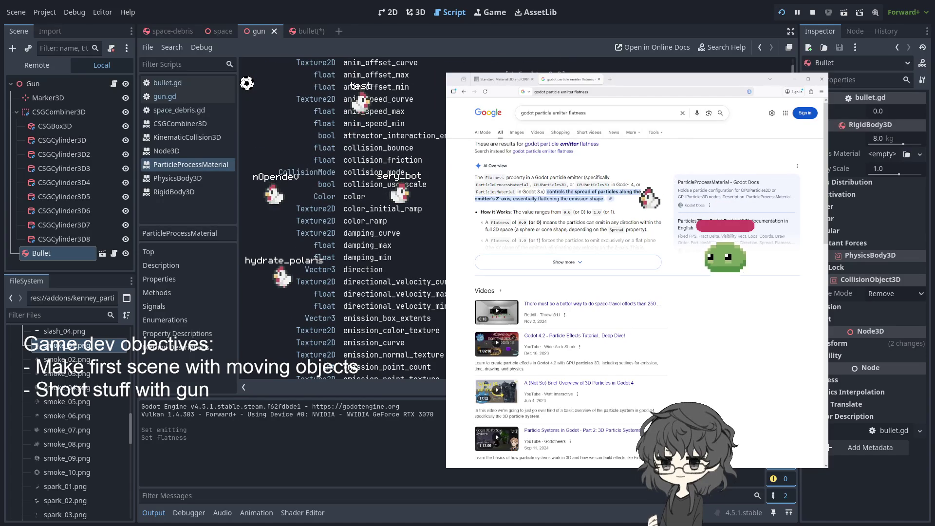
scroll(341, 220, "down", 10)
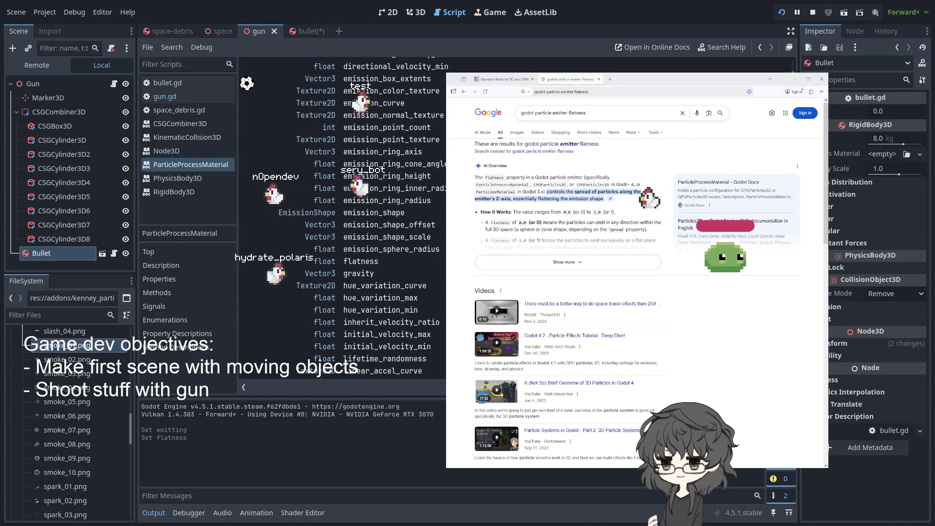
scroll(341, 220, "down", 3)
scroll(341, 219, "down", 20)
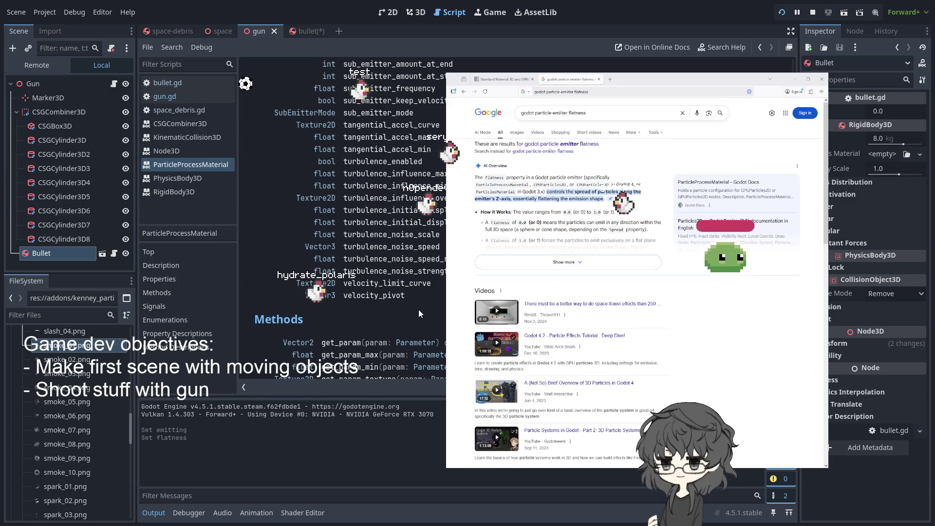
scroll(416, 309, "down", 1)
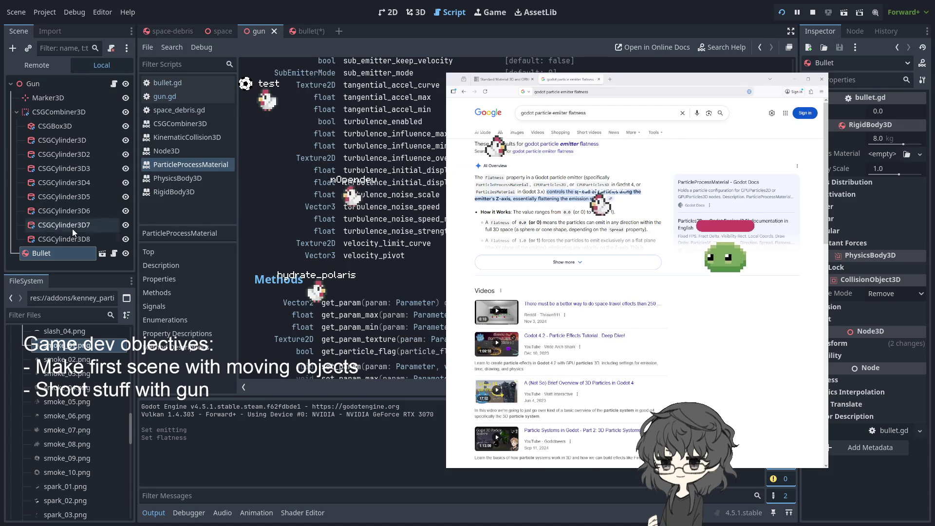
left_click(53, 254)
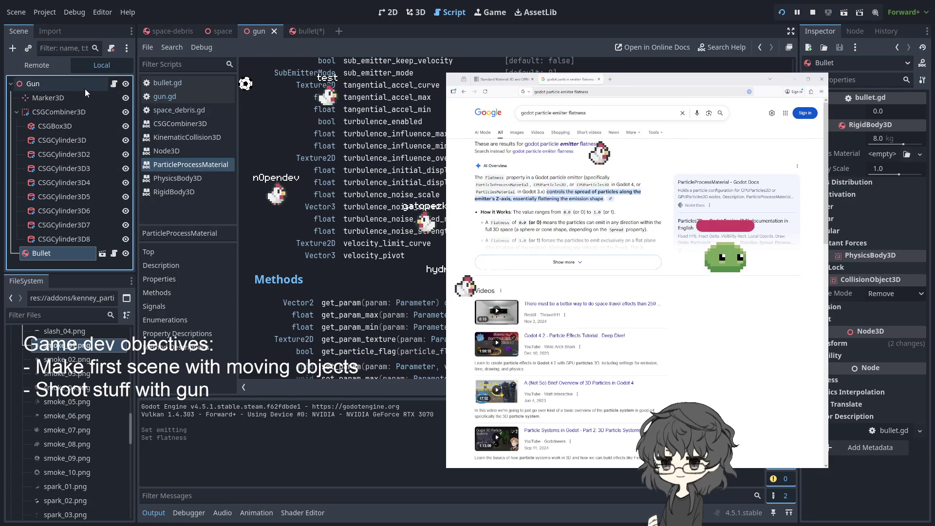
left_click(298, 31)
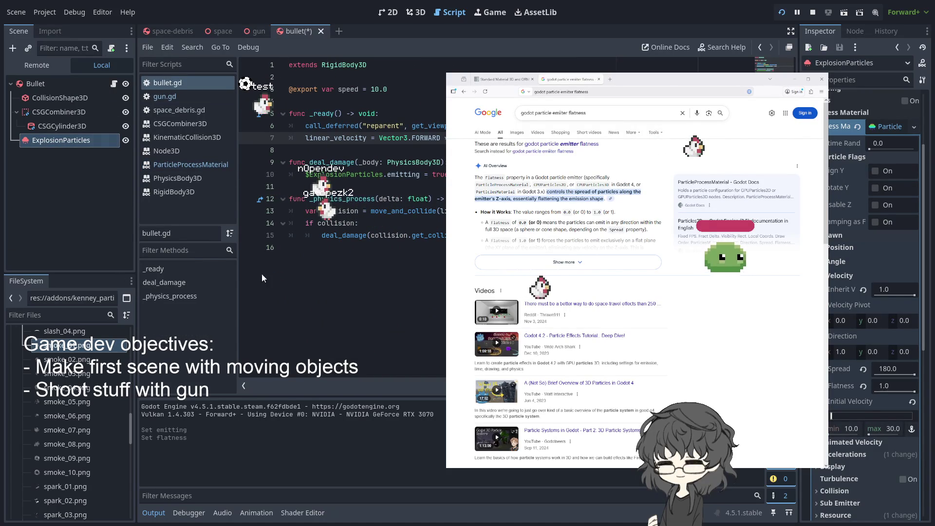
- Attach a new explosion_particles.gd script to ExplosionParticles and clear the 'pass' in _process
key("Return")
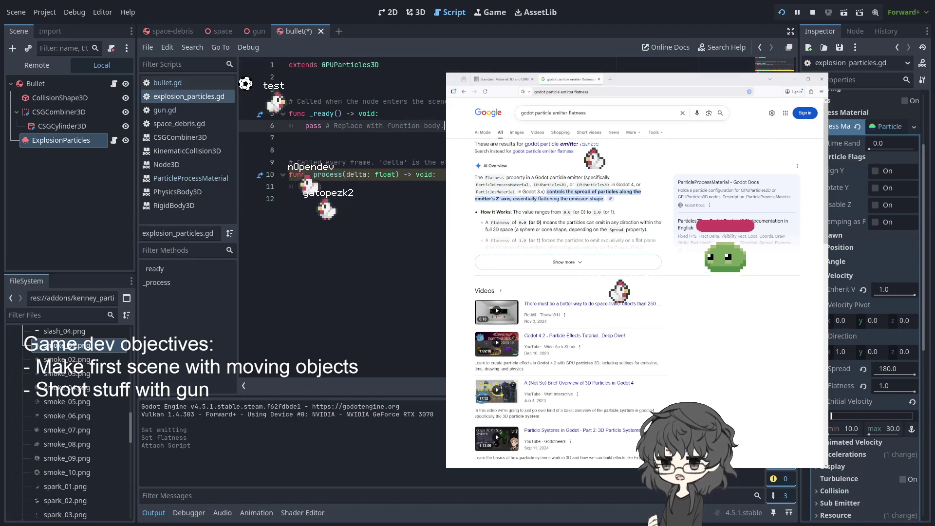
left_click(362, 210)
key("BackSpace")
key("BackSpace")
key("BackSpace")
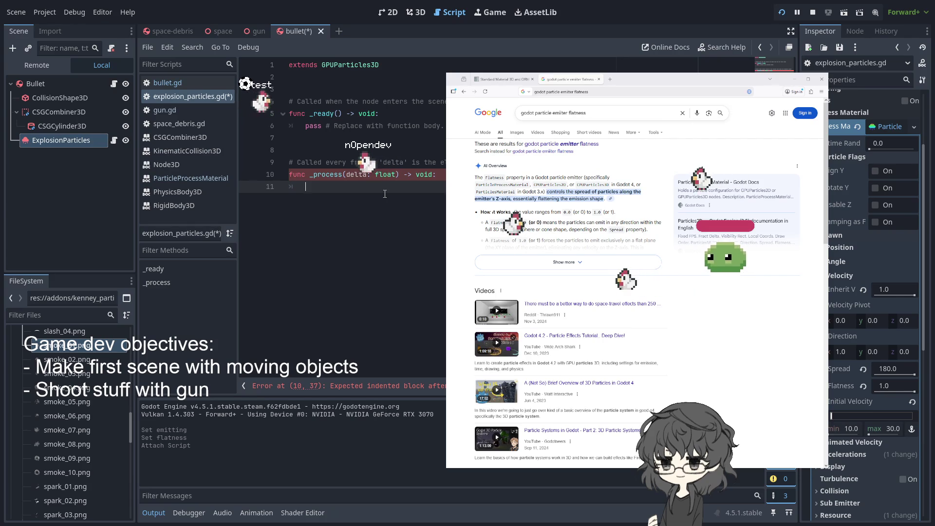
- Write a global_rotate() call in _process using the autocomplete suggestion
type("tr")
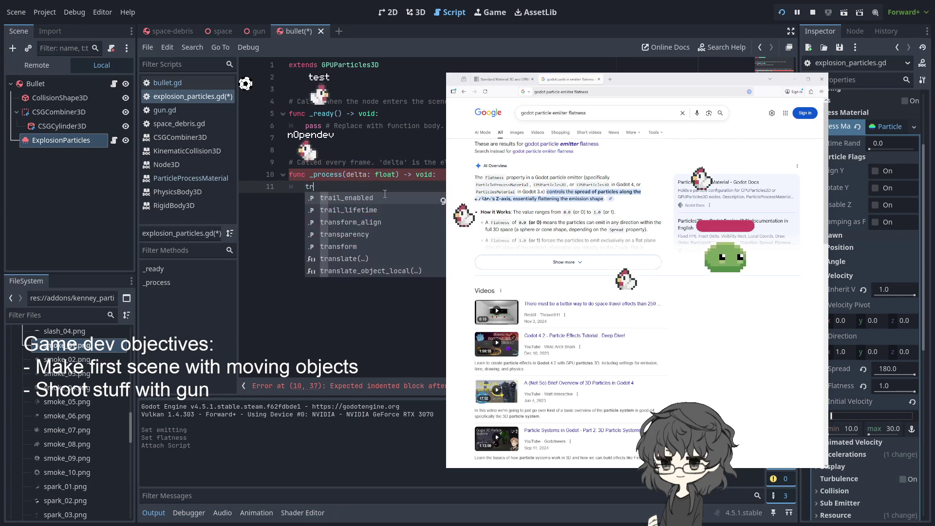
key("BackSpace")
key("BackSpace")
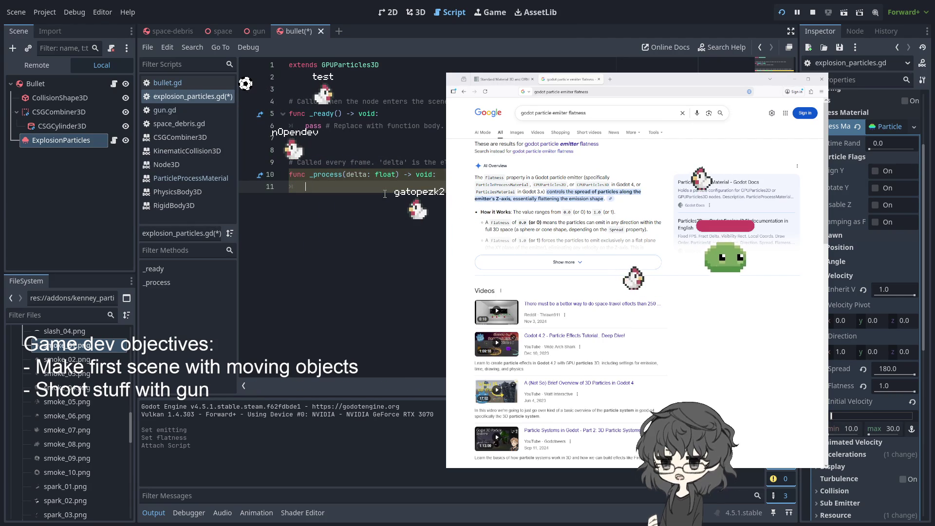
type("rot")
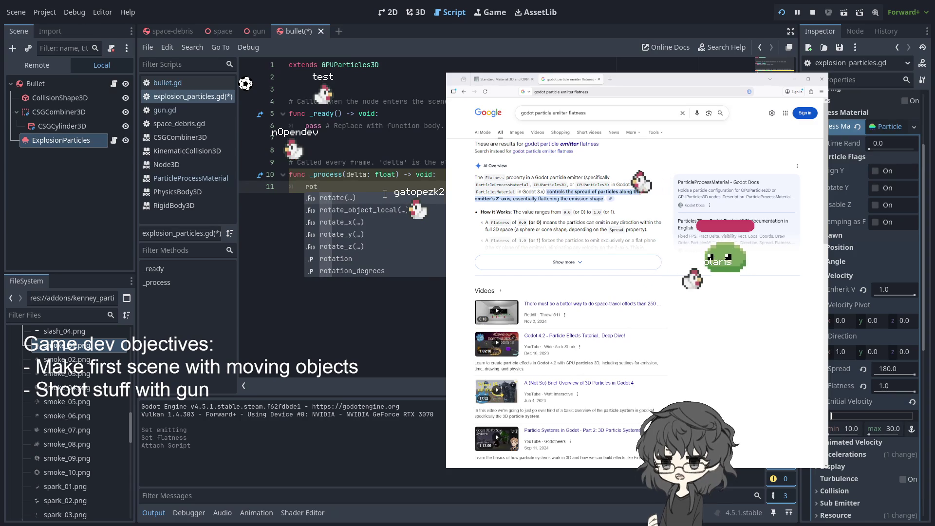
key("Down")
key("Down")
key("Down")
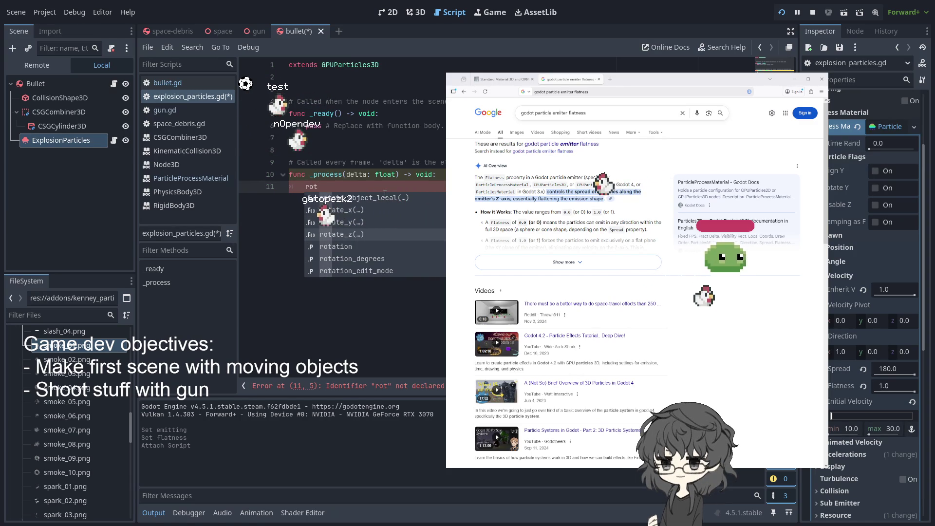
key("BackSpace")
key("BackSpace")
key("BackSpace")
type("glo")
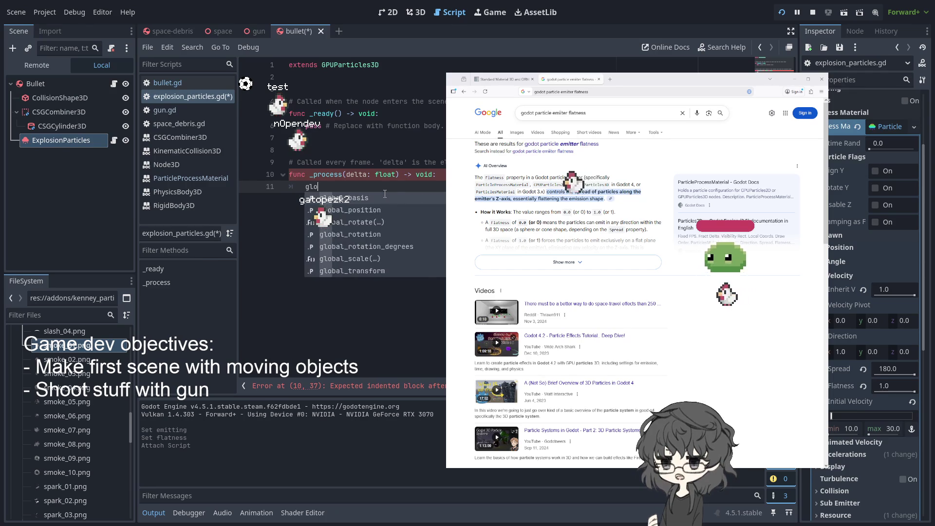
type("bal_")
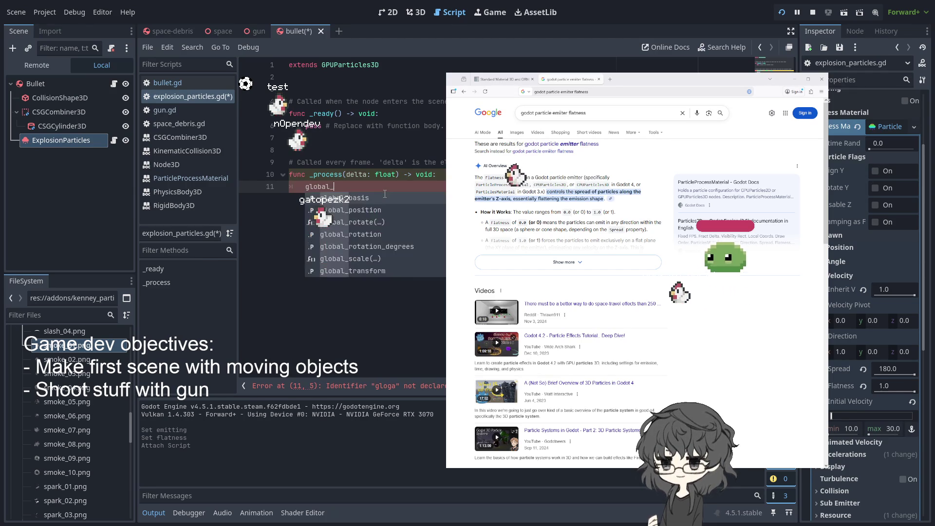
type("rotate")
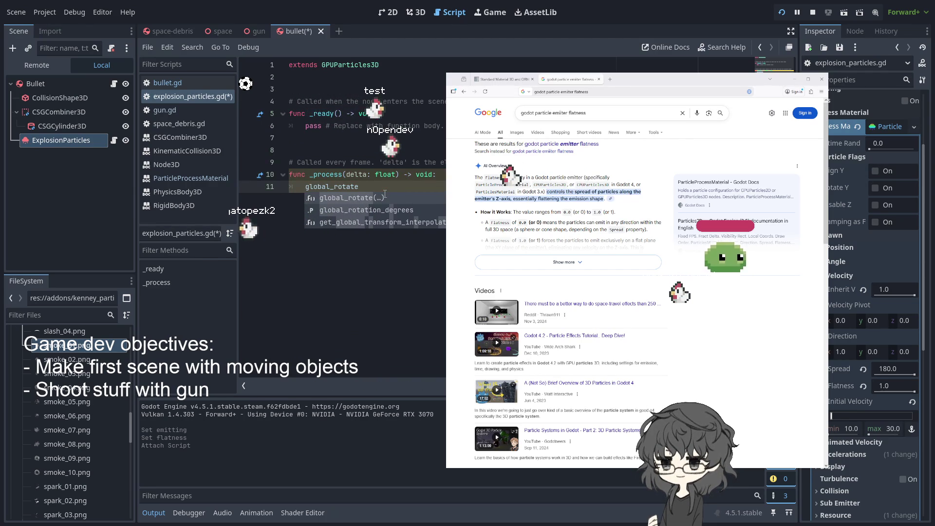
key("Return")
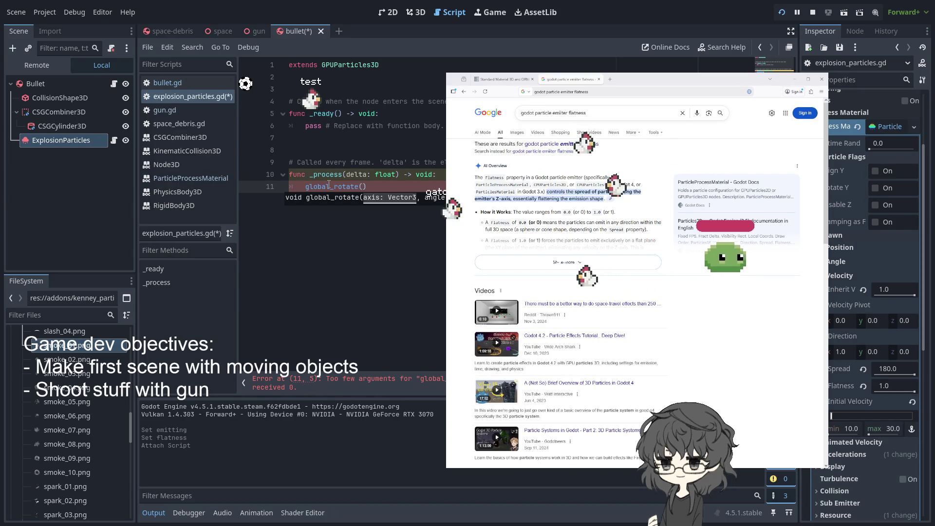
left_click(389, 183)
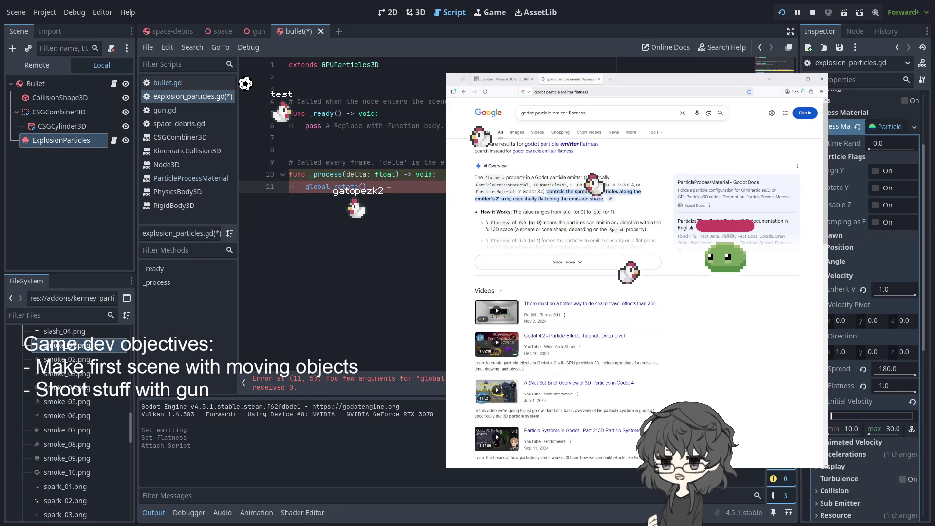
- Replace the global_rotate() call on line 11 with look_at()
left_click_drag(389, 183, 268, 185)
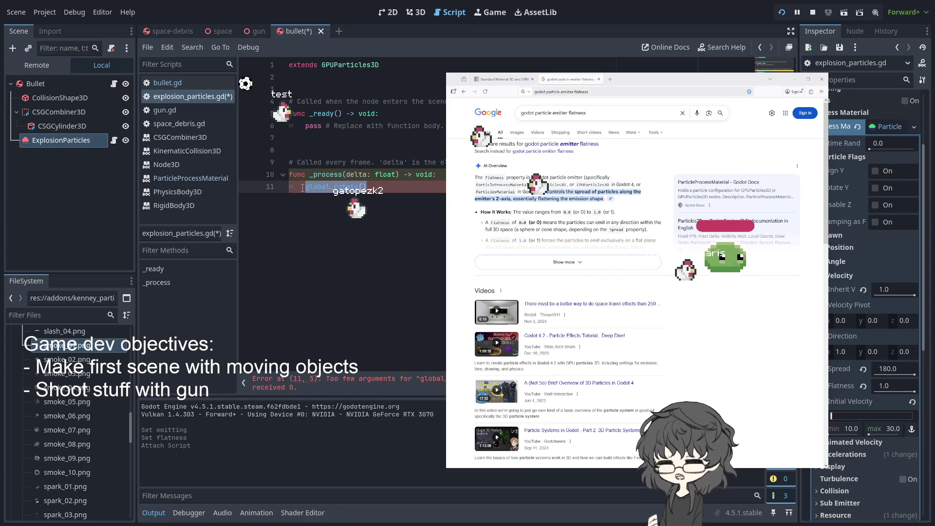
type("g")
key("BackSpace")
type("lo")
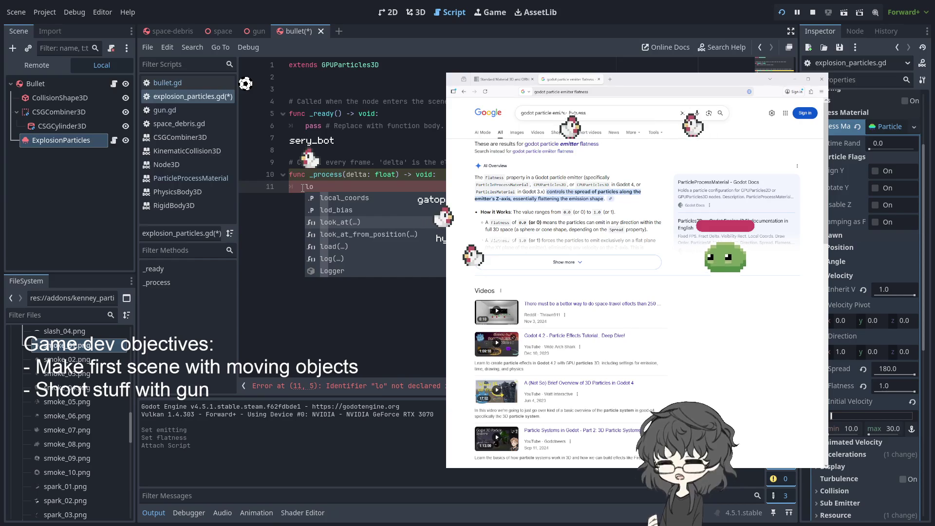
key("Return")
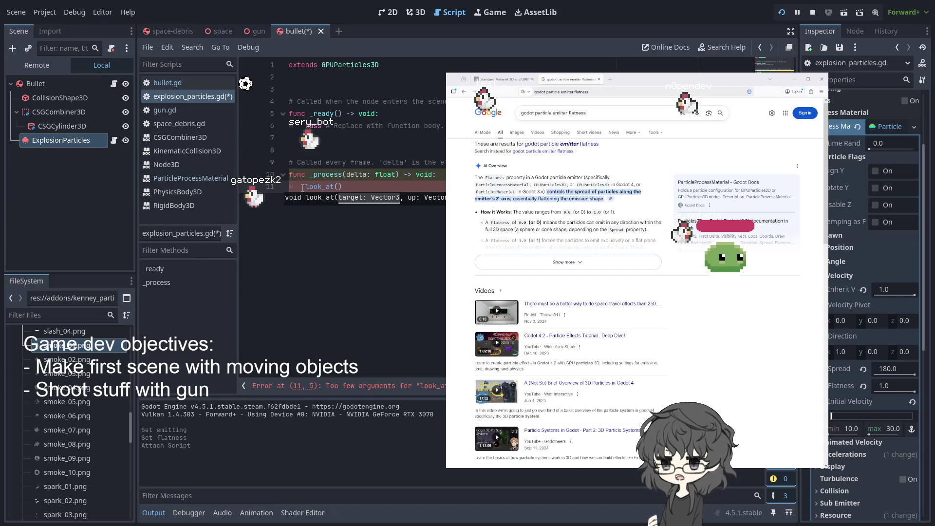
- Pass Vector3.MODEL_BOTTOM to look_at and save the script
type("Vector")
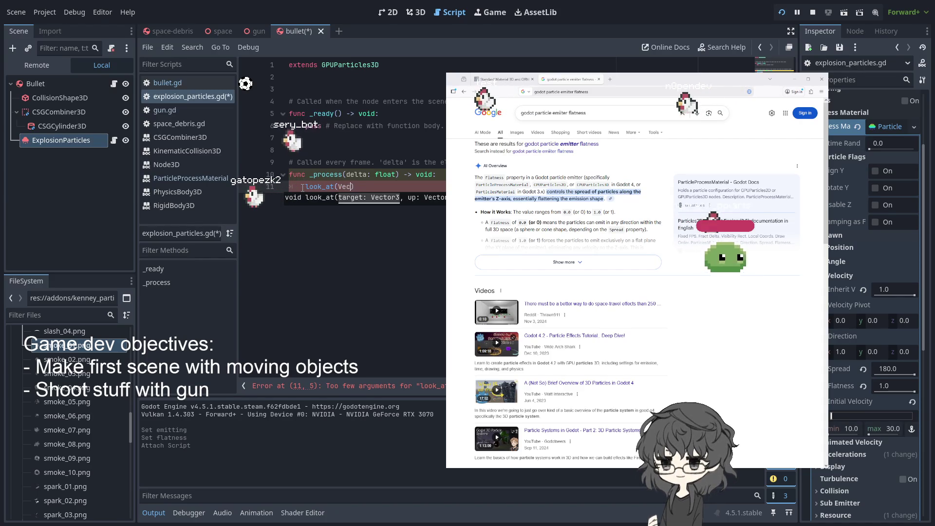
type("3.")
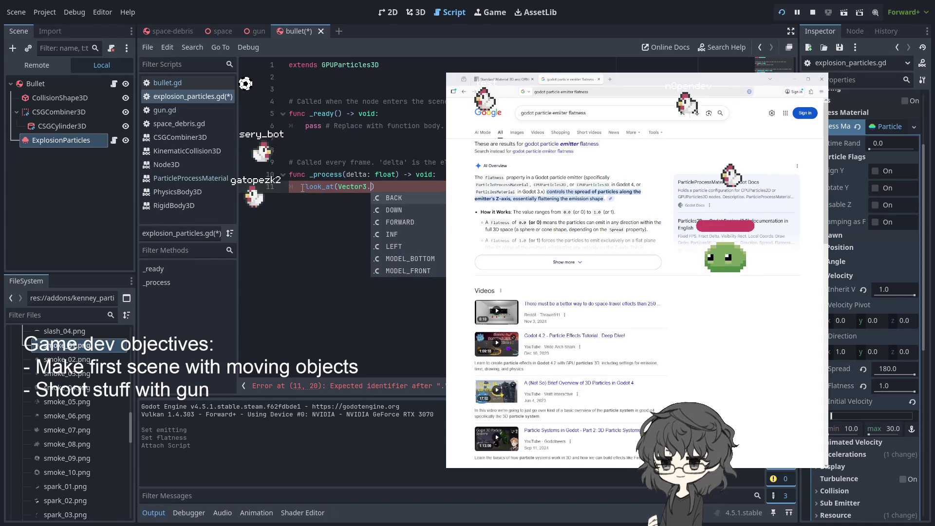
key("Down")
key("Down")
key("Down")
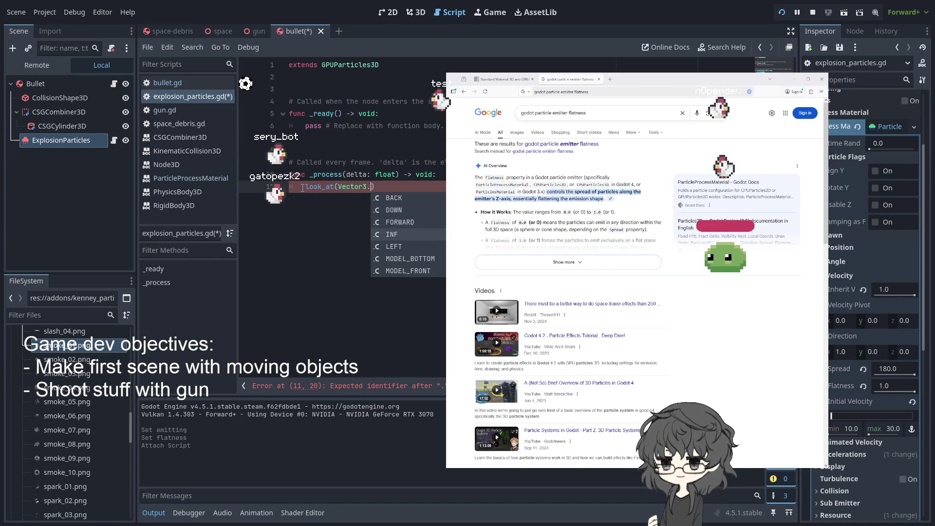
key("Return")
type(",")
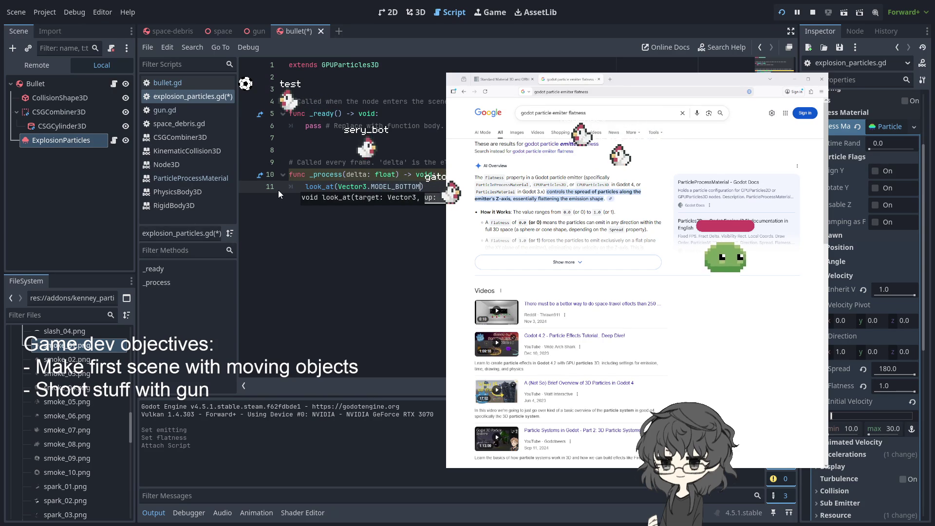
key("BackSpace")
left_click(444, 126)
key("ctrl+s")
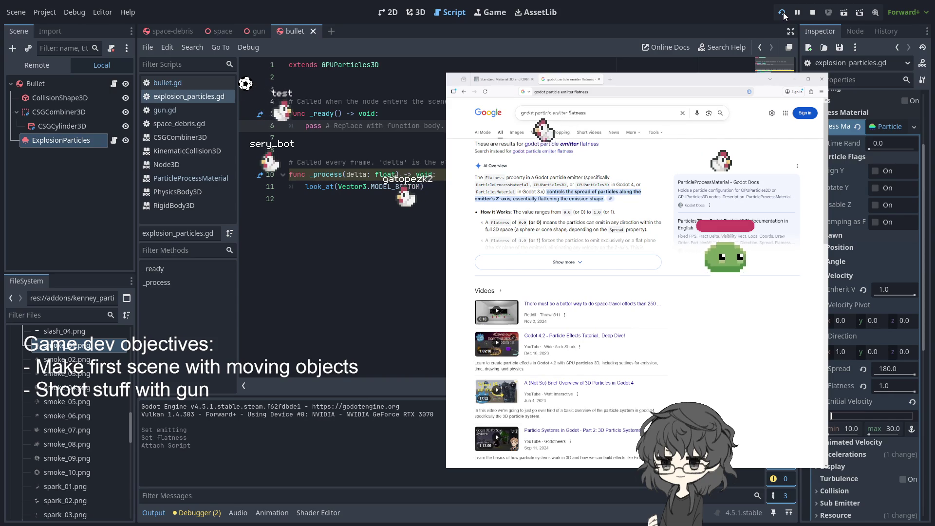
- Restart the game and drag the Velocity Flatness down from 1.0 to 0.777
left_click(782, 13)
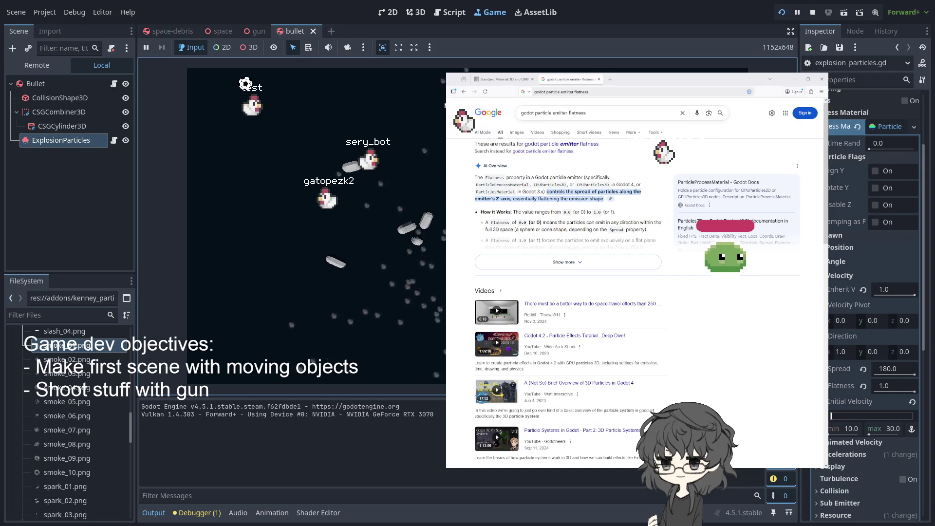
scroll(865, 307, "down", 4)
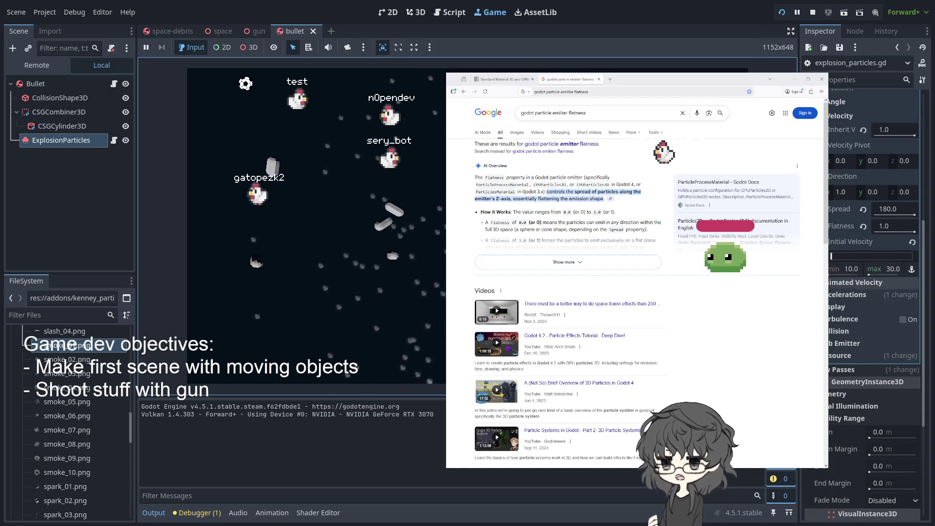
left_click(898, 227)
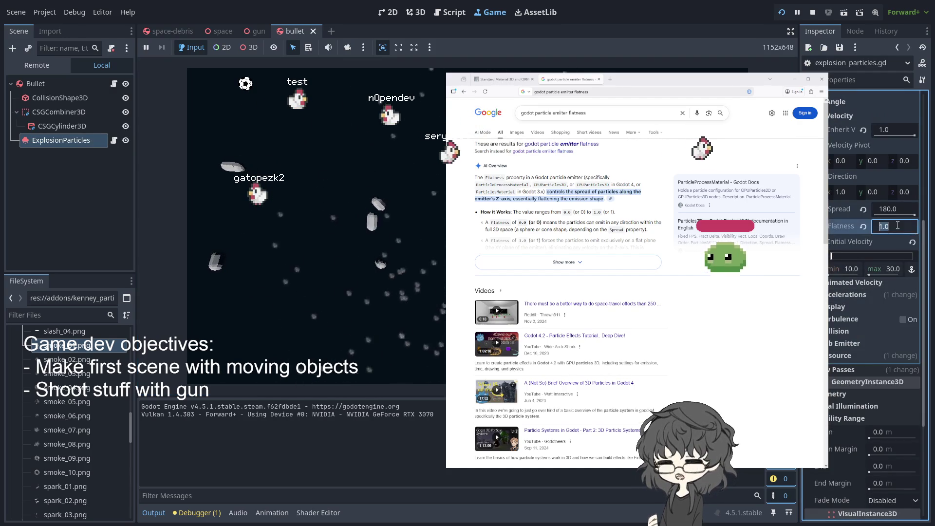
key("Return")
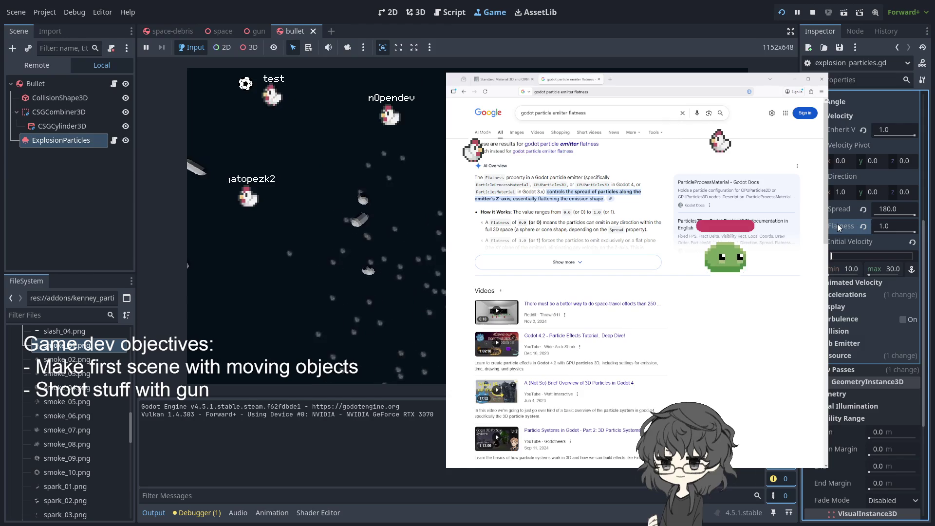
left_click_drag(915, 232, 910, 232)
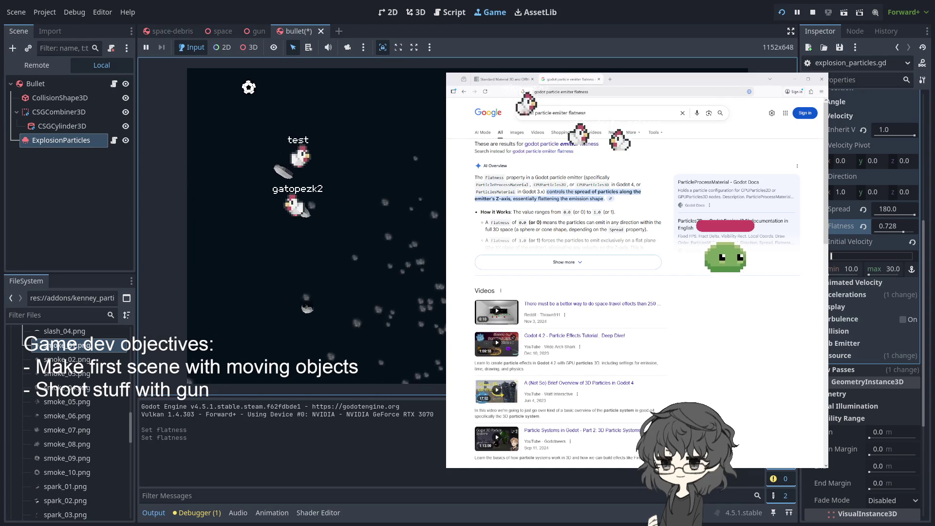
left_click(907, 233)
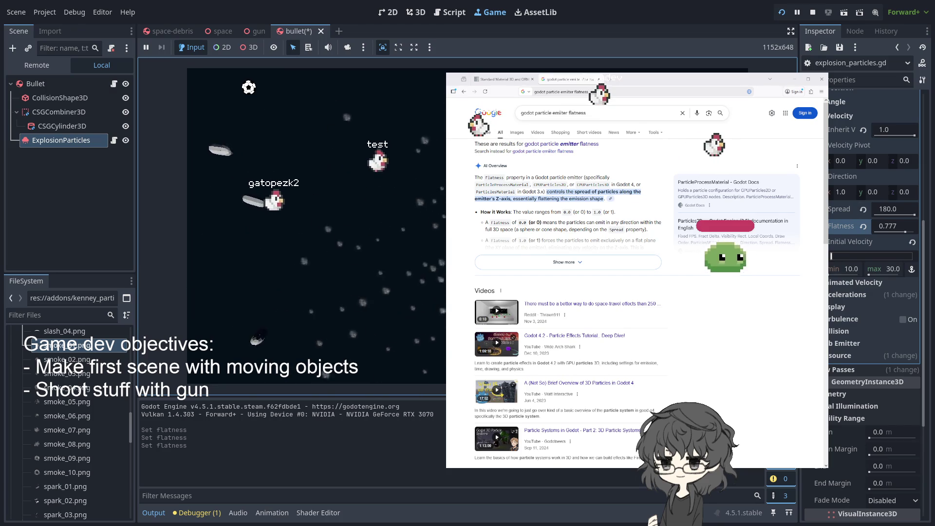
scroll(865, 302, "up", 4)
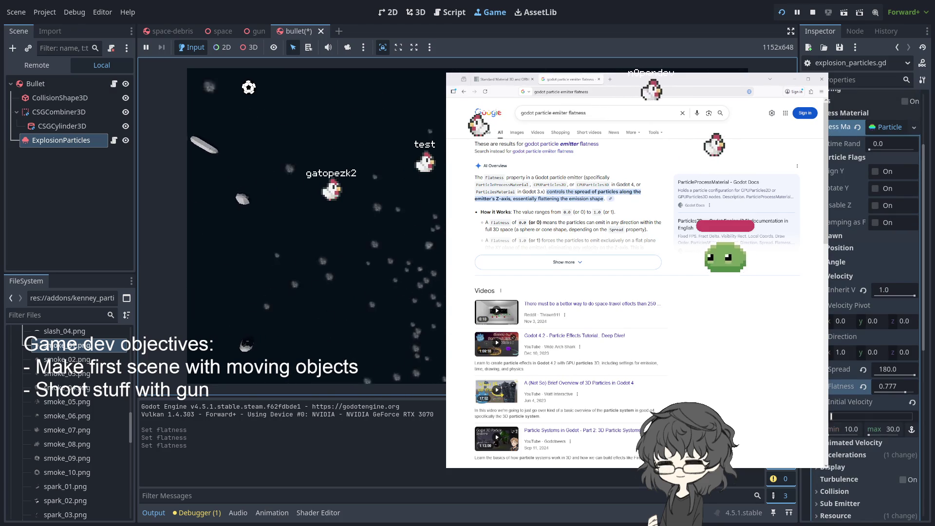
scroll(847, 172, "up", 7)
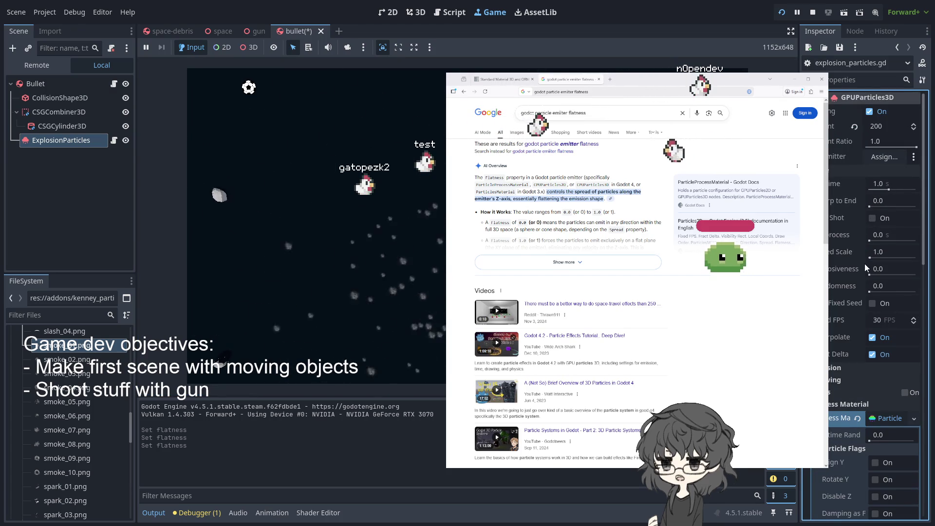
- Set the particles' Explosiveness to 0.9
left_click(900, 273)
type("1")
key("Return")
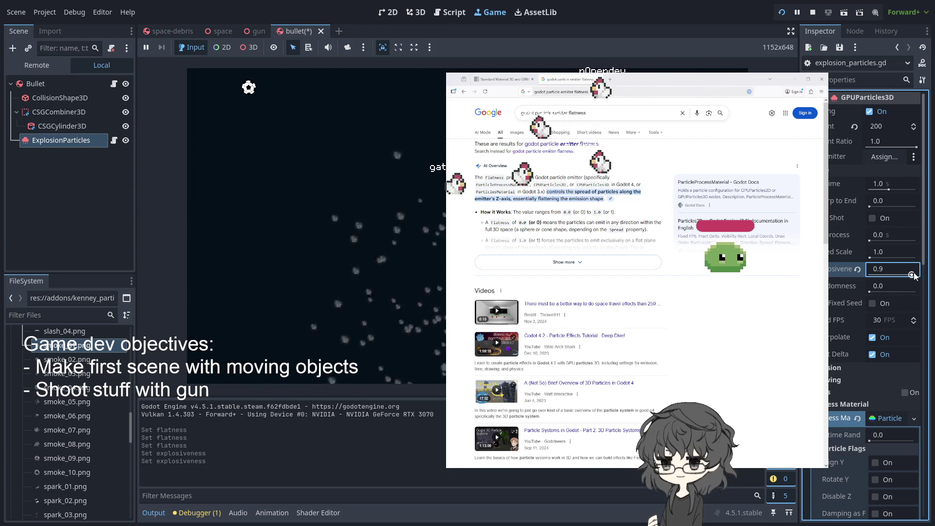
left_click_drag(913, 275, 913, 276)
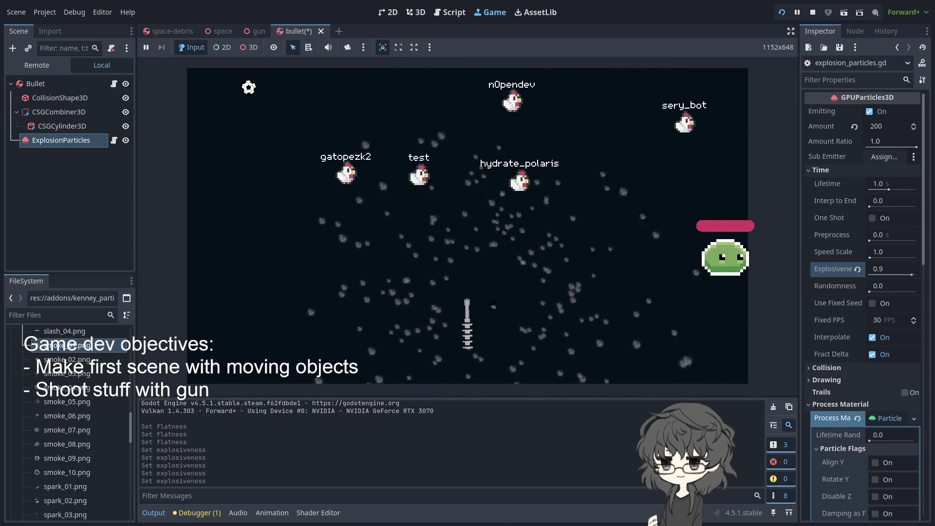
- Fire two bullets in the running game to watch the explosion bursts
left_click(493, 306)
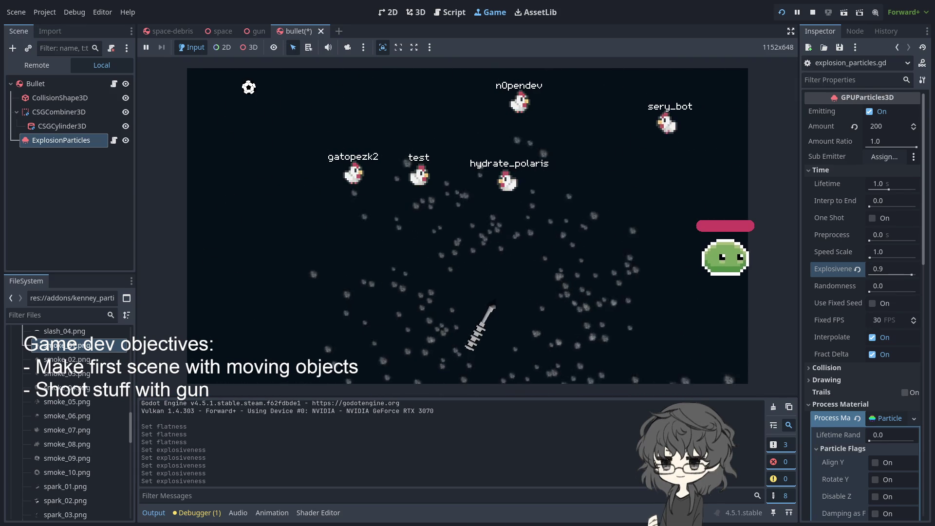
left_click(496, 304)
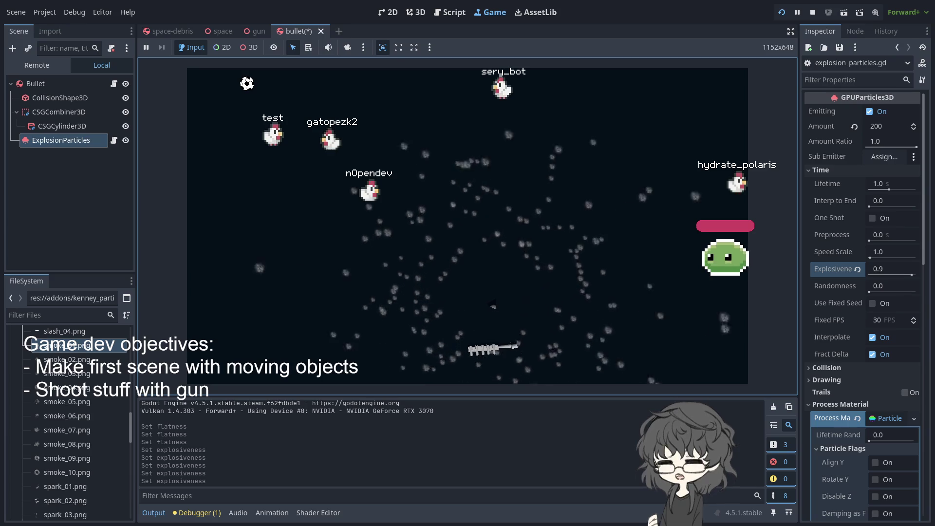
scroll(862, 292, "down", 2)
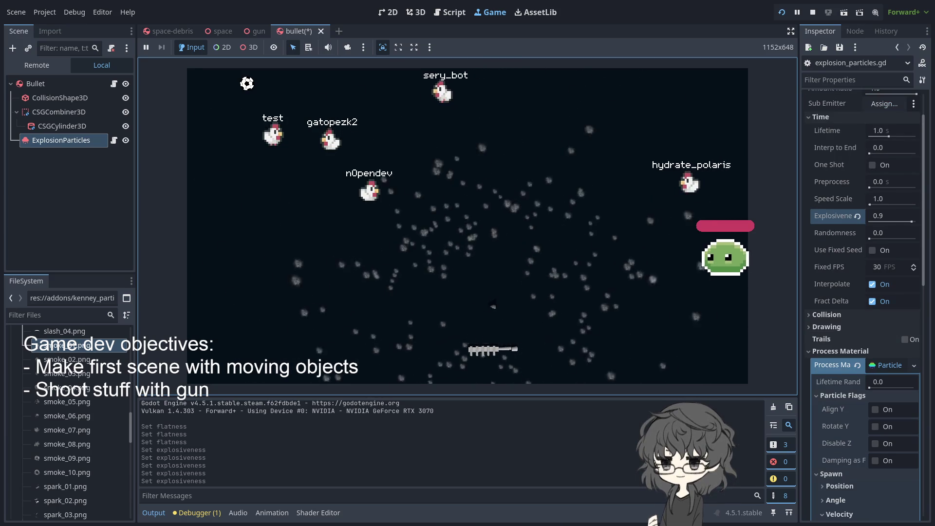
scroll(862, 292, "down", 12)
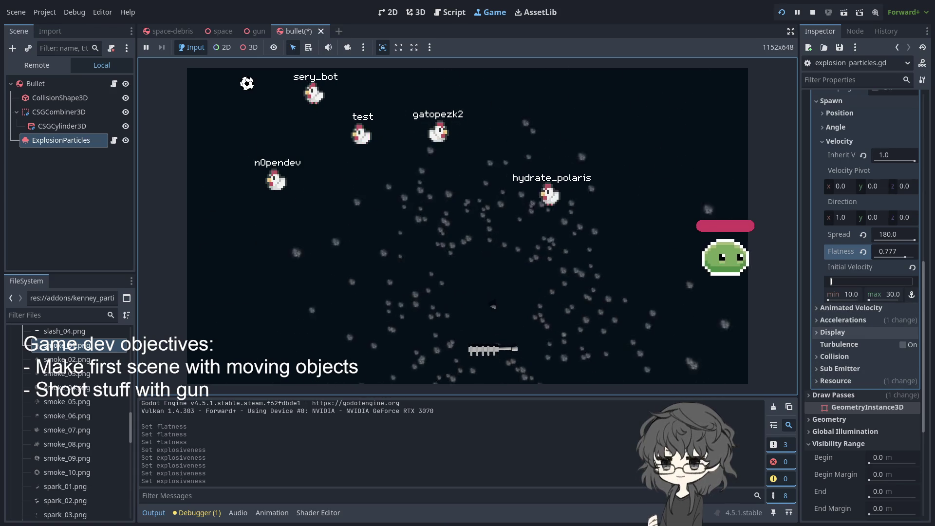
- Collapse the Velocity and Particle Flags sections in the Inspector
scroll(862, 334, "up", 4)
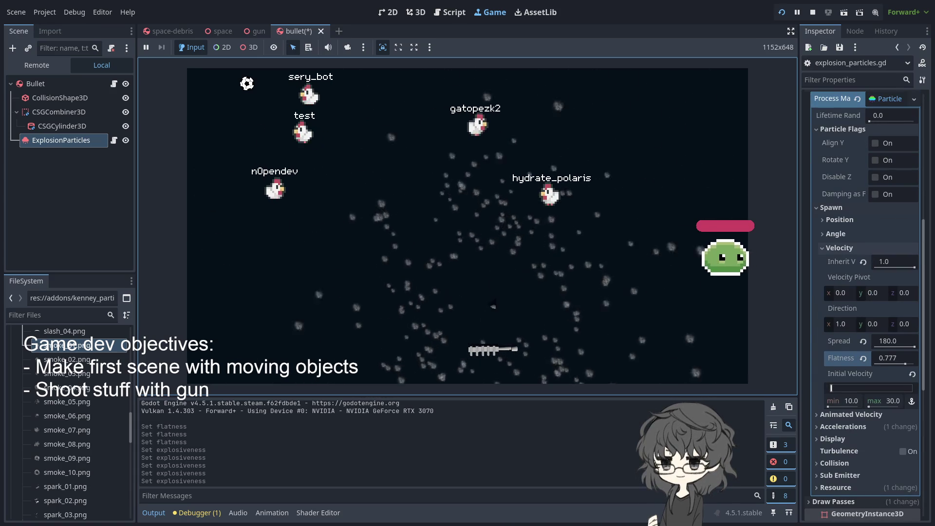
left_click(823, 248)
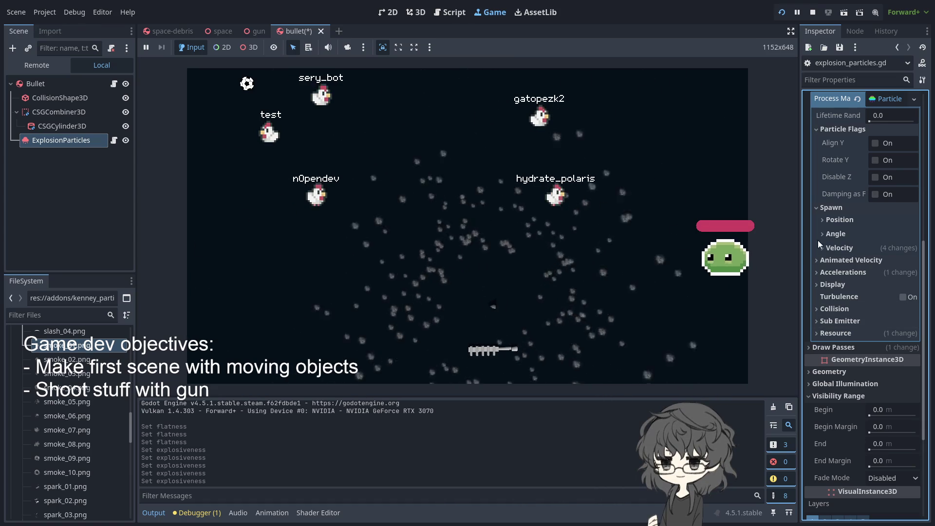
scroll(819, 220, "up", 2)
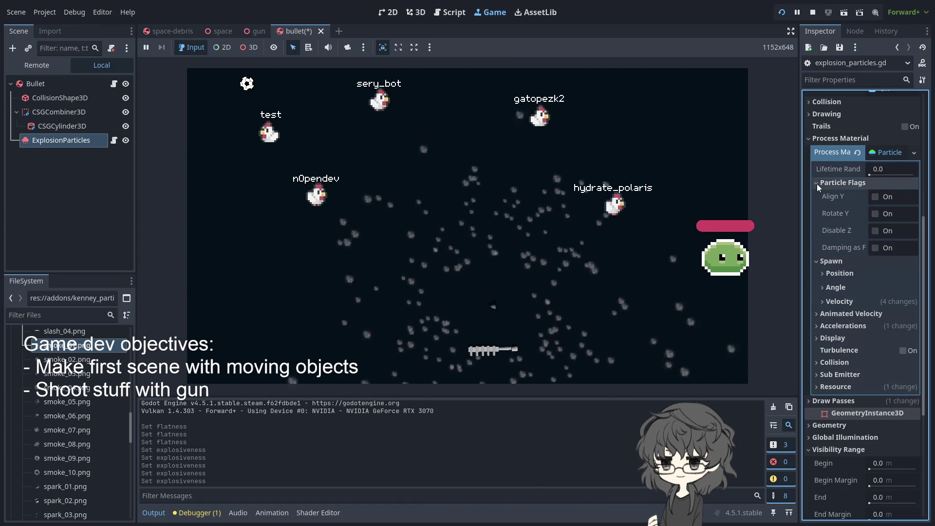
left_click(817, 183)
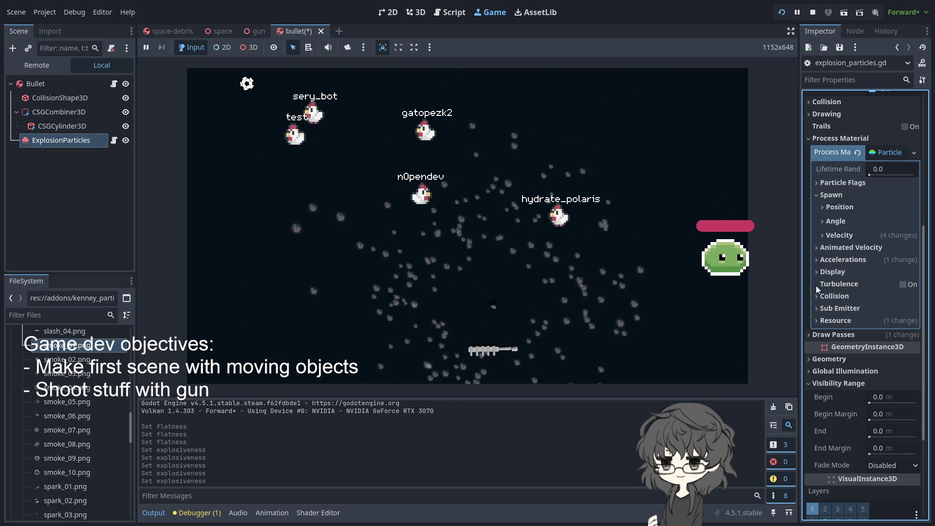
- Collapse the Animated Velocity and Spawn sections and expand the particle mesh draw pass
left_click(815, 249)
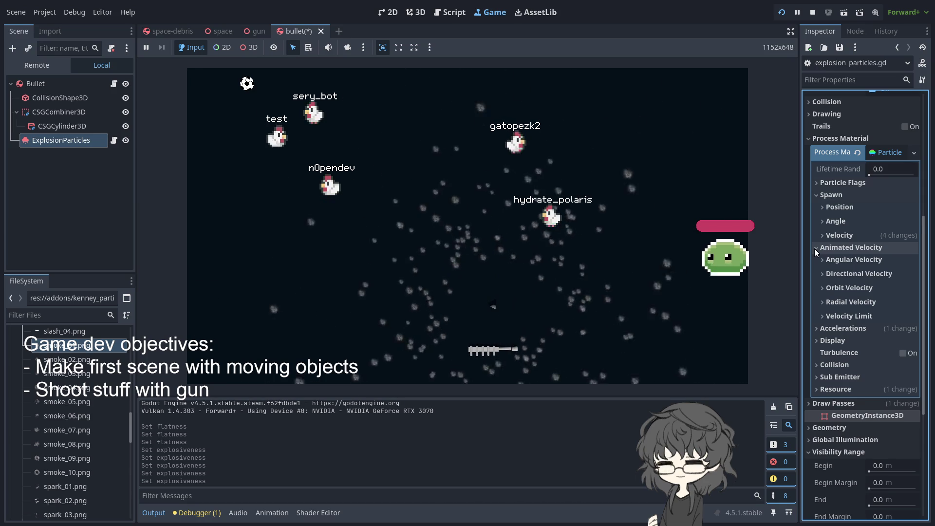
left_click(815, 248)
left_click(815, 196)
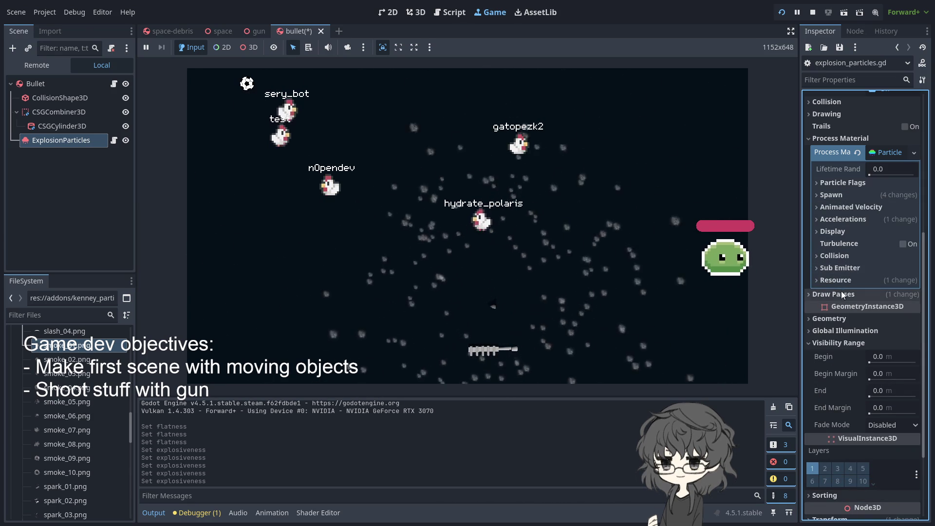
left_click(808, 294)
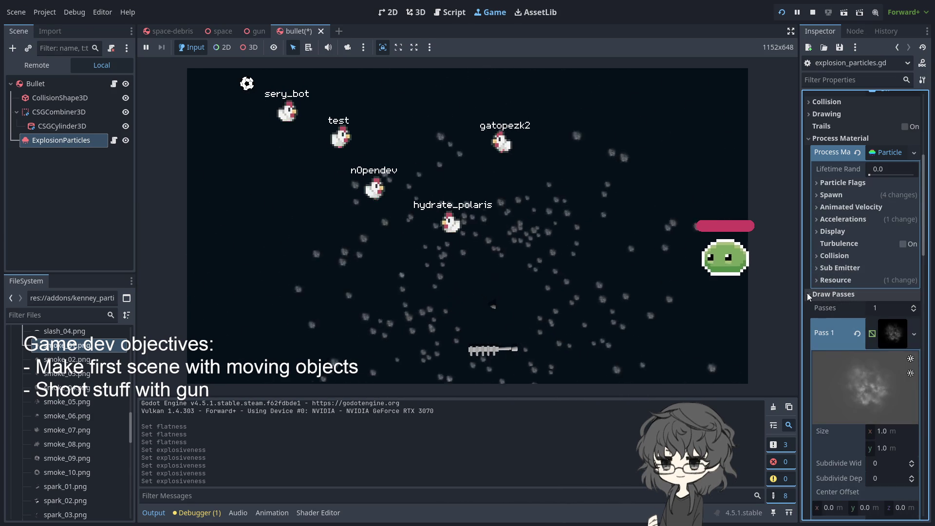
- Review the draw-pass material's additive blending and billboard settings while test-firing the gun
scroll(841, 313, "down", 3)
scroll(841, 313, "down", 6)
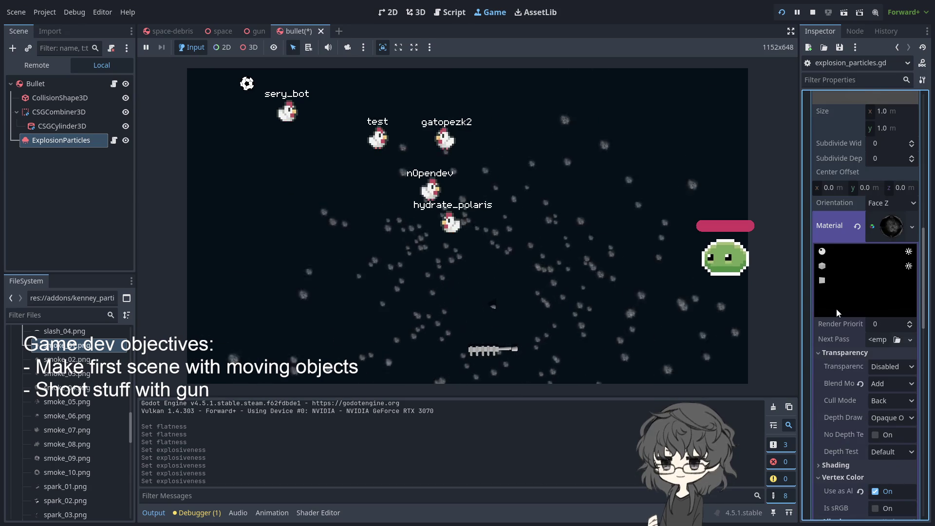
scroll(834, 329, "down", 3)
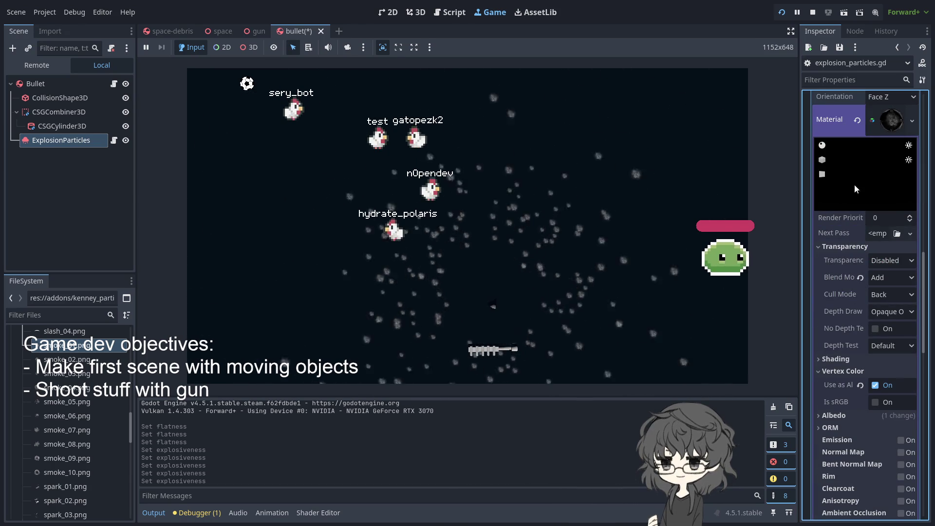
left_click(613, 296)
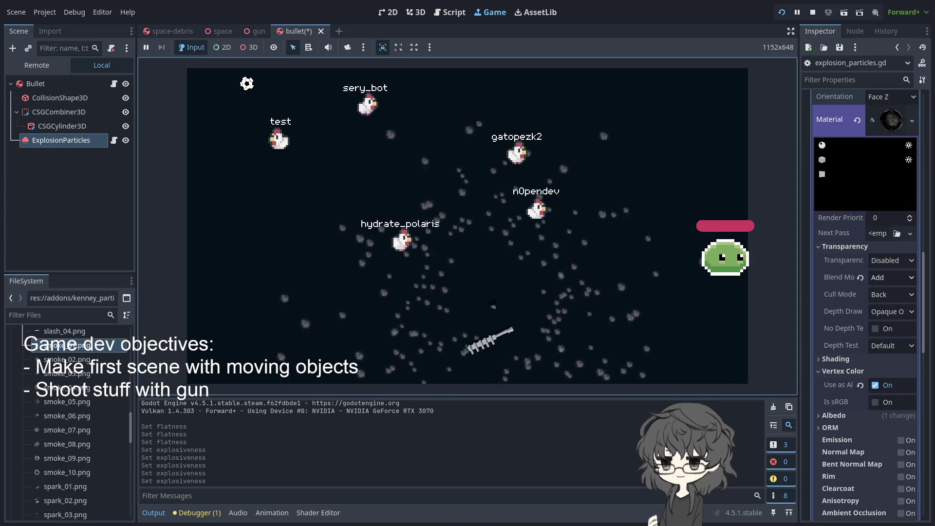
scroll(859, 385, "down", 3)
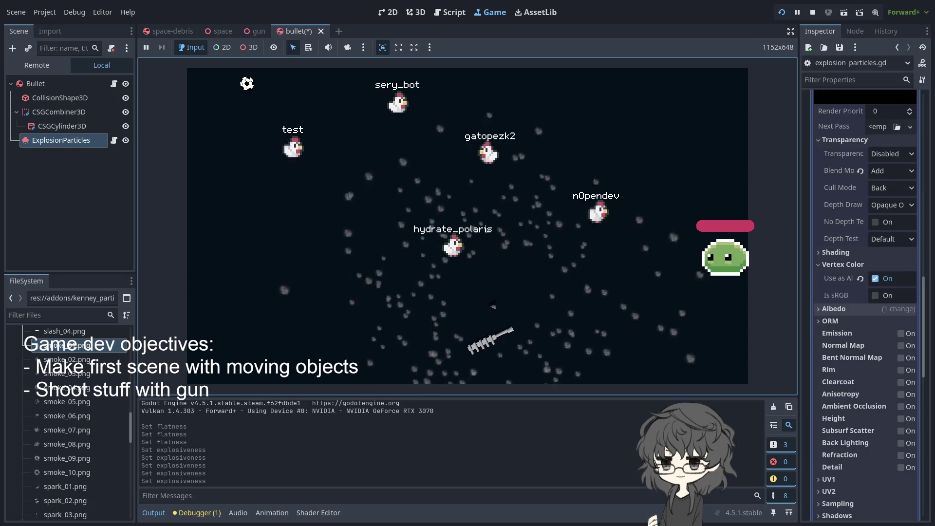
scroll(857, 309, "down", 3)
scroll(859, 302, "down", 3)
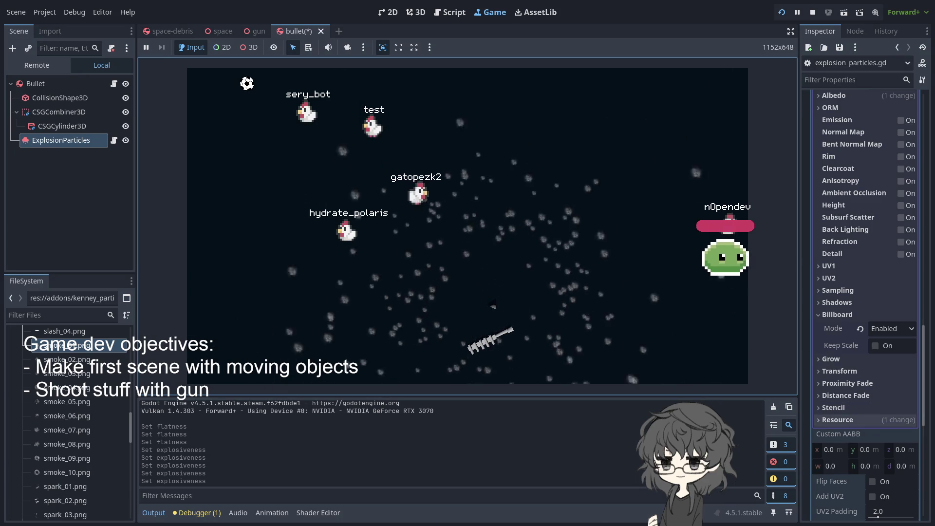
scroll(857, 408, "down", 4)
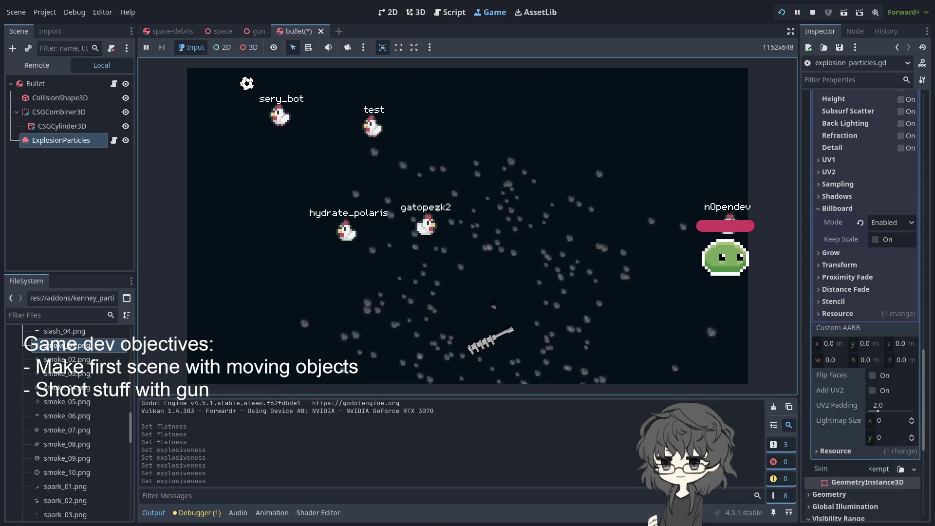
scroll(862, 438, "up", 15)
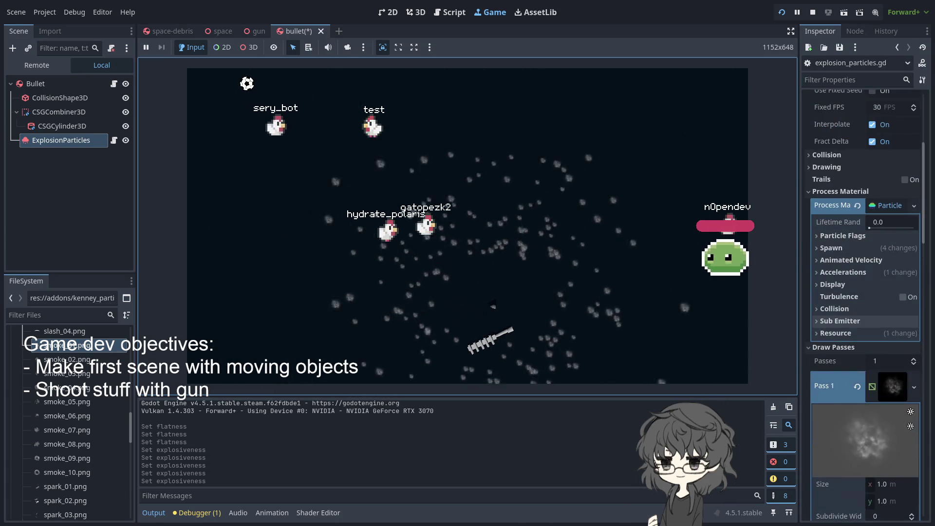
- Collapse Draw Passes and expand Process Material Display, Color Curves and Hue Variation
left_click(840, 347)
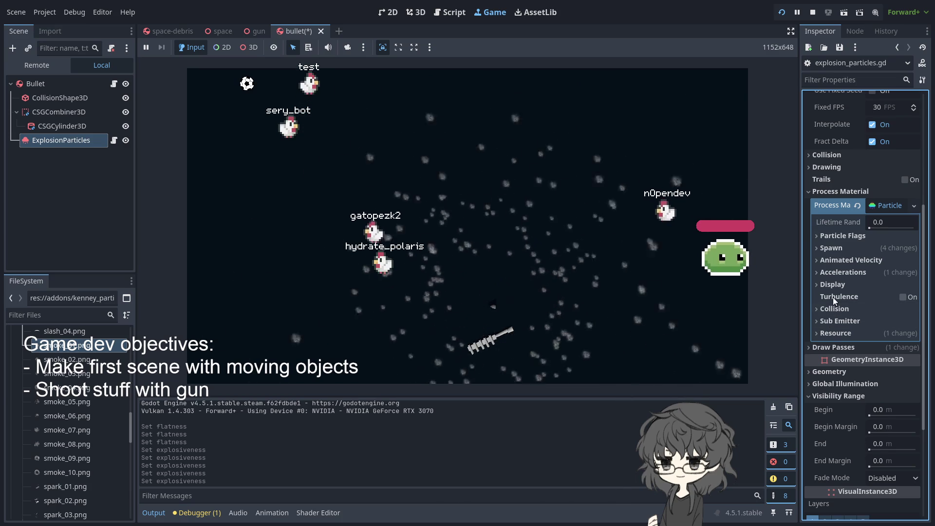
left_click(826, 286)
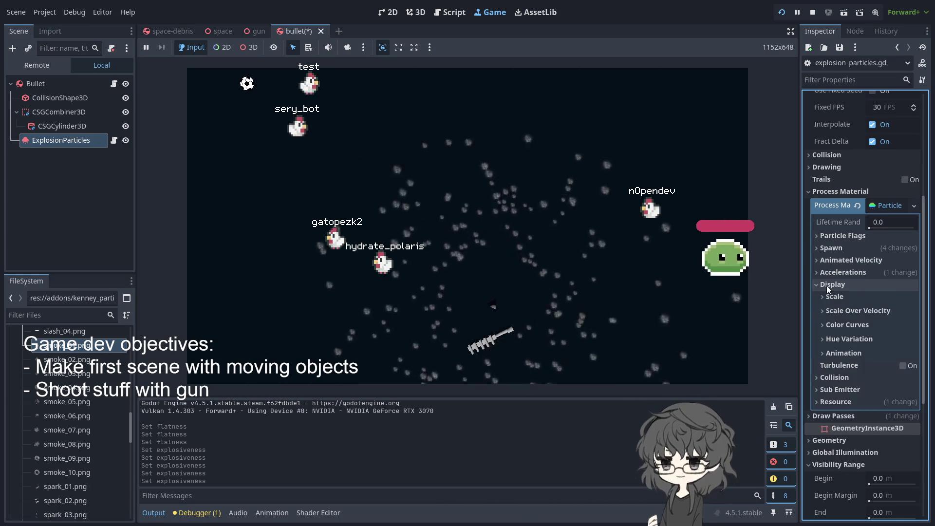
left_click(819, 326)
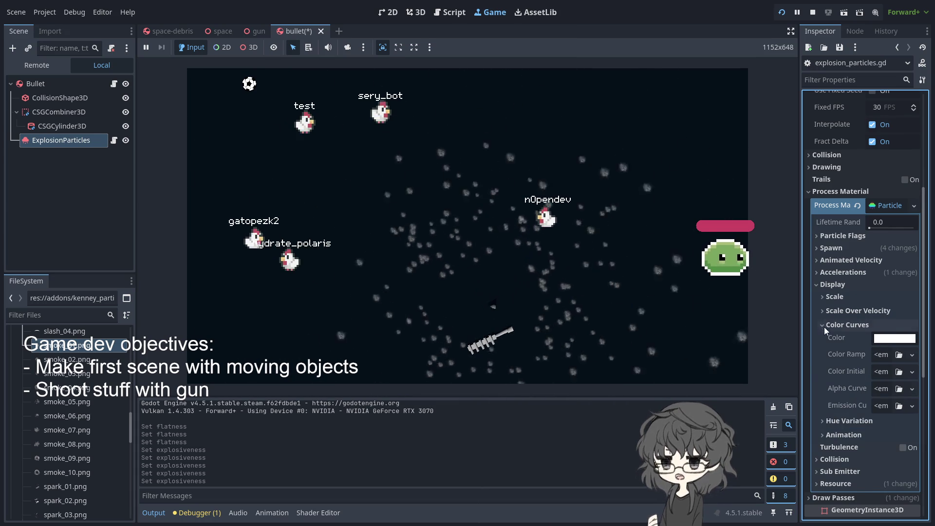
left_click(823, 325)
left_click(829, 339)
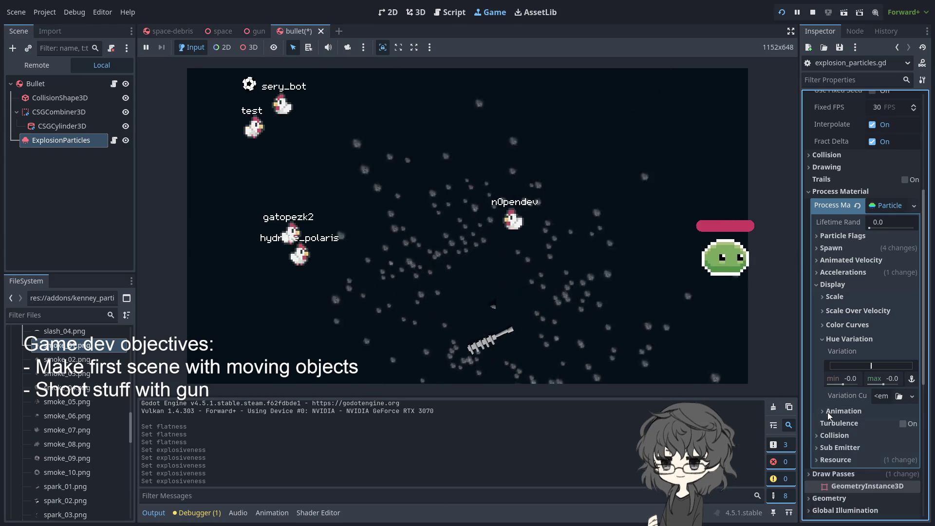
- Browse the Animation options, then reopen Hue Variation and raise its maximum to about 0.22
left_click(822, 338)
left_click(829, 356)
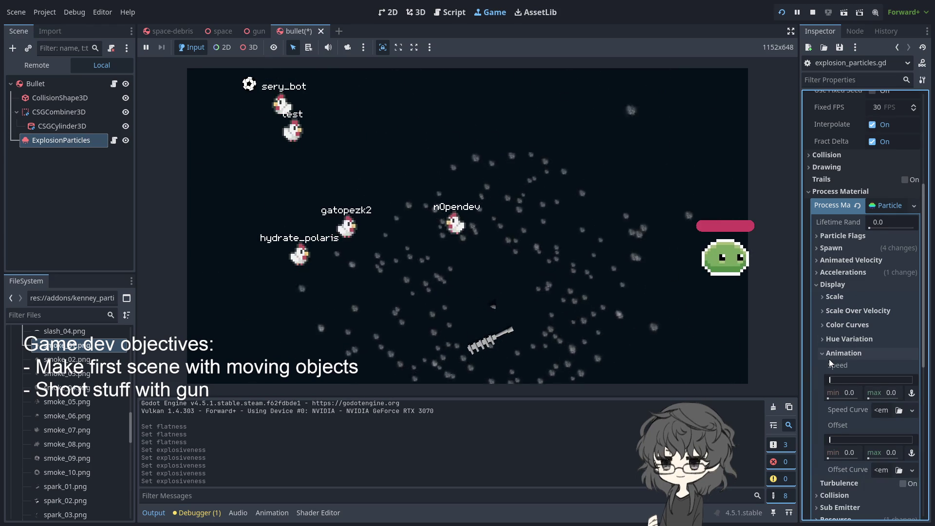
scroll(830, 359, "down", 1)
scroll(831, 360, "up", 1)
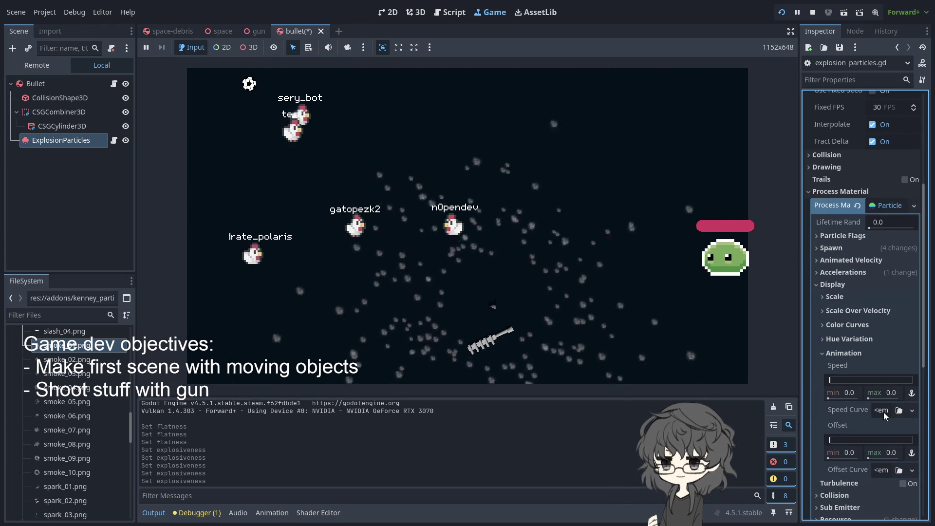
left_click(831, 353)
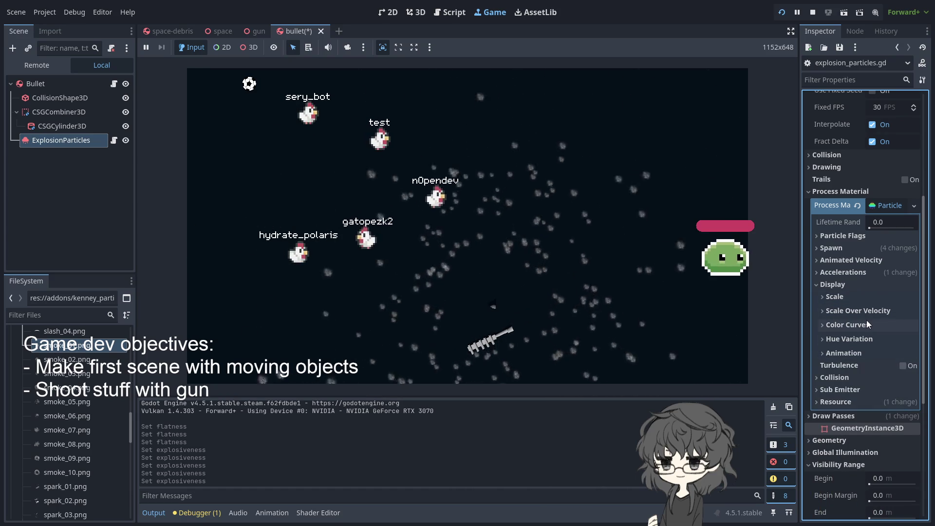
left_click(841, 340)
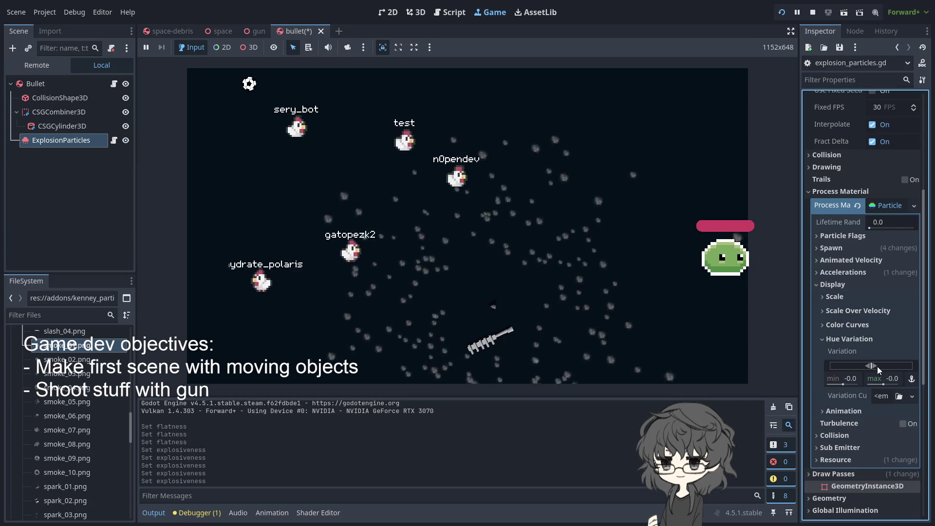
left_click_drag(878, 367, 881, 370)
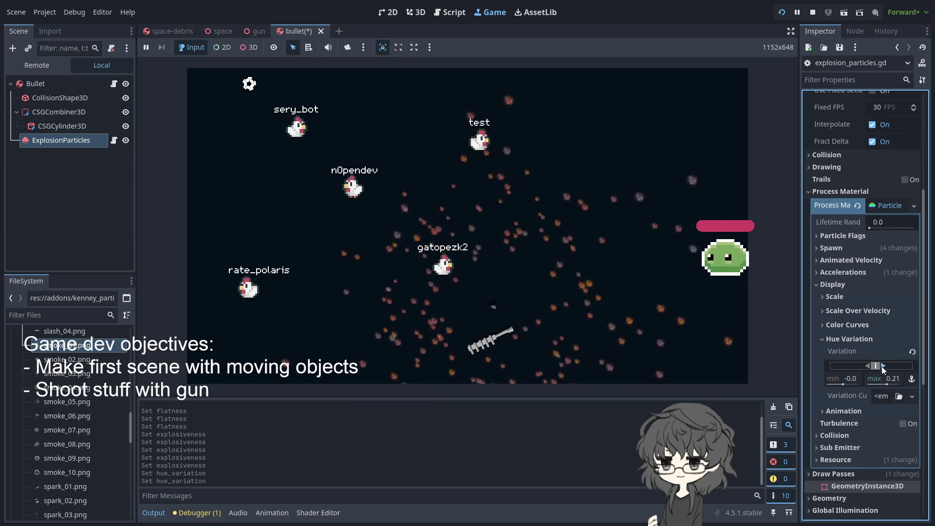
- Drag the Hue Variation min and max handles until the range spans 0.08 to 0.19
left_click_drag(879, 367, 884, 367)
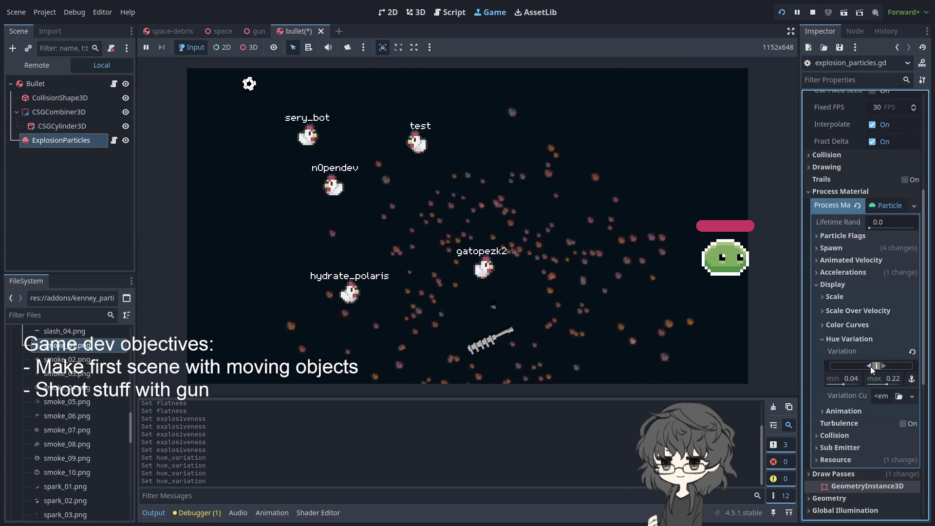
left_click_drag(872, 366, 887, 366)
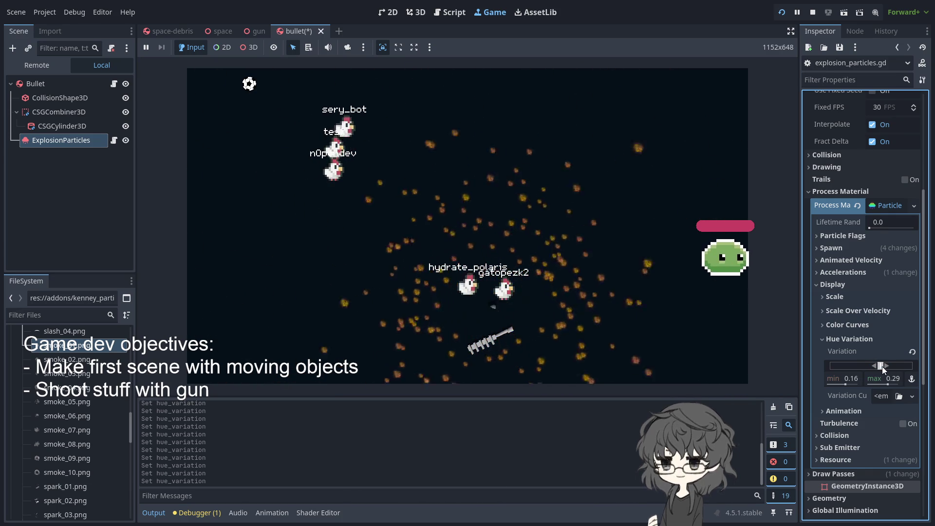
left_click_drag(876, 365, 878, 365)
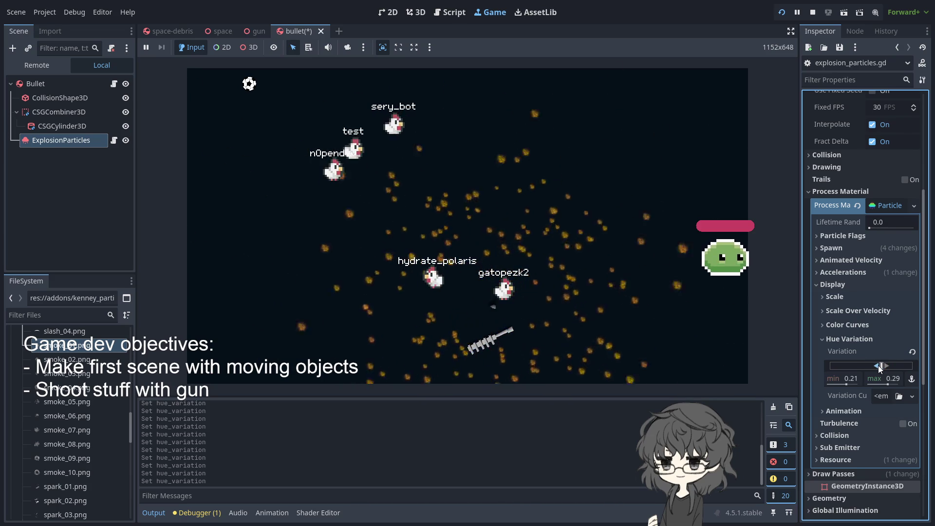
left_click(844, 379)
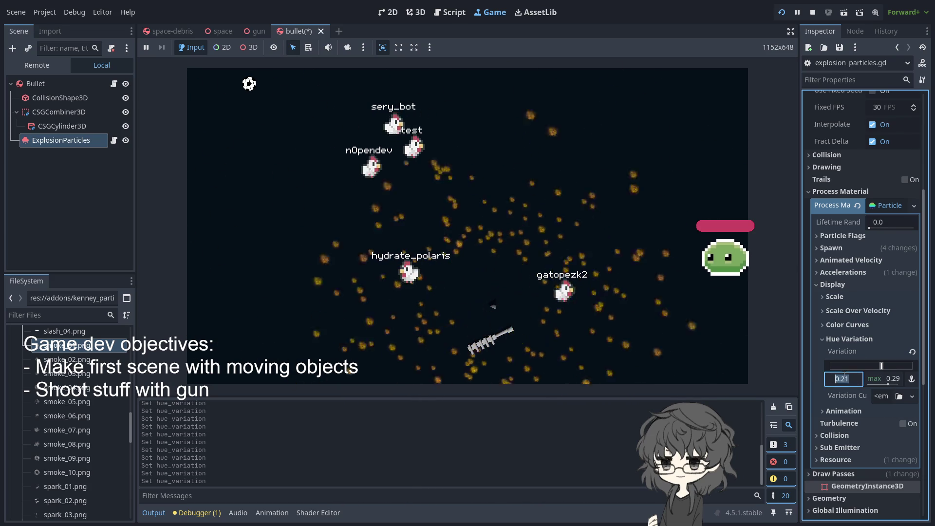
key("Return")
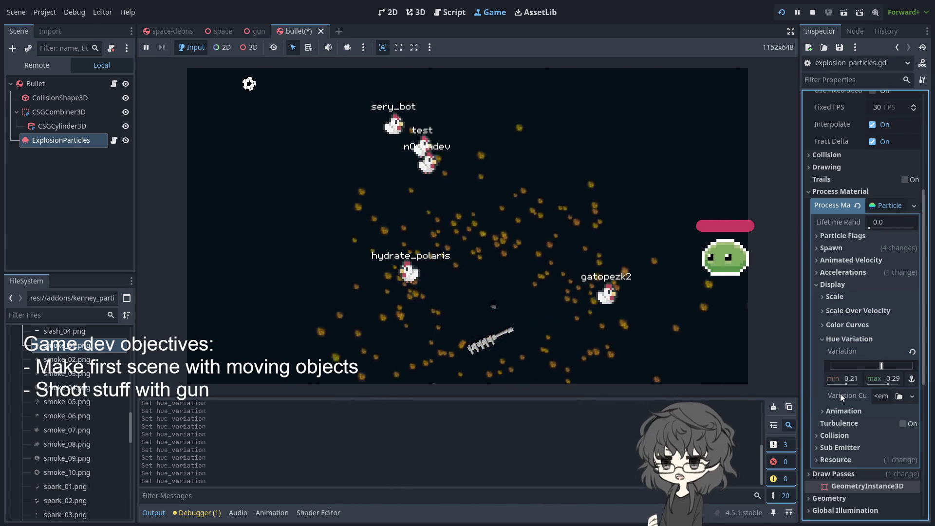
left_click_drag(885, 368, 892, 367)
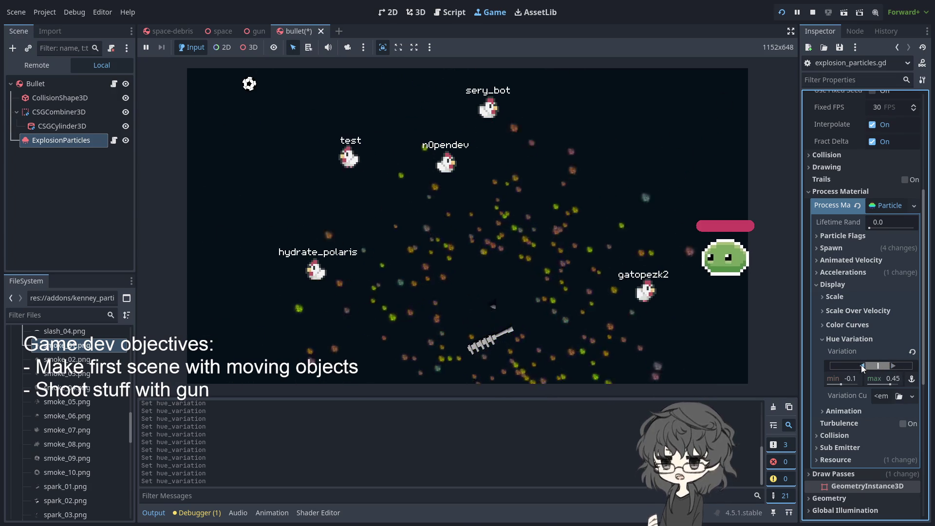
left_click_drag(891, 365, 878, 369)
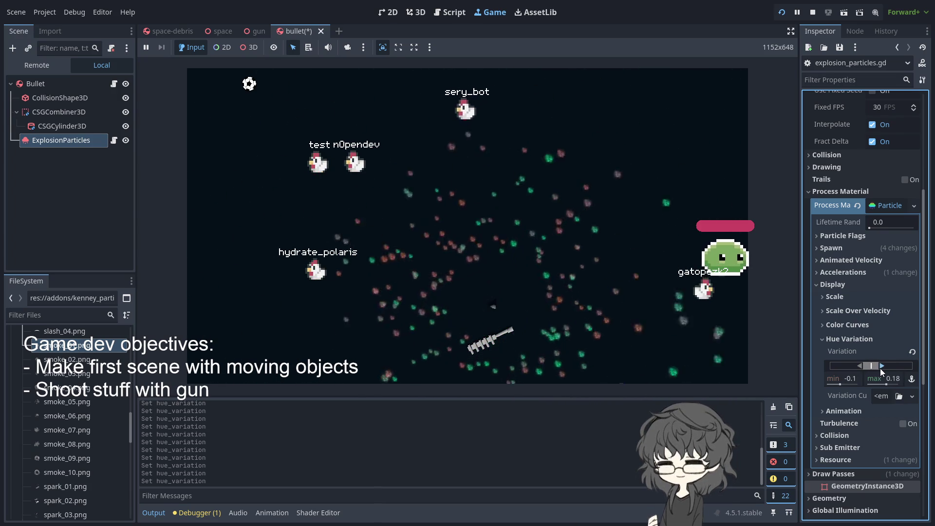
left_click_drag(864, 366, 870, 367)
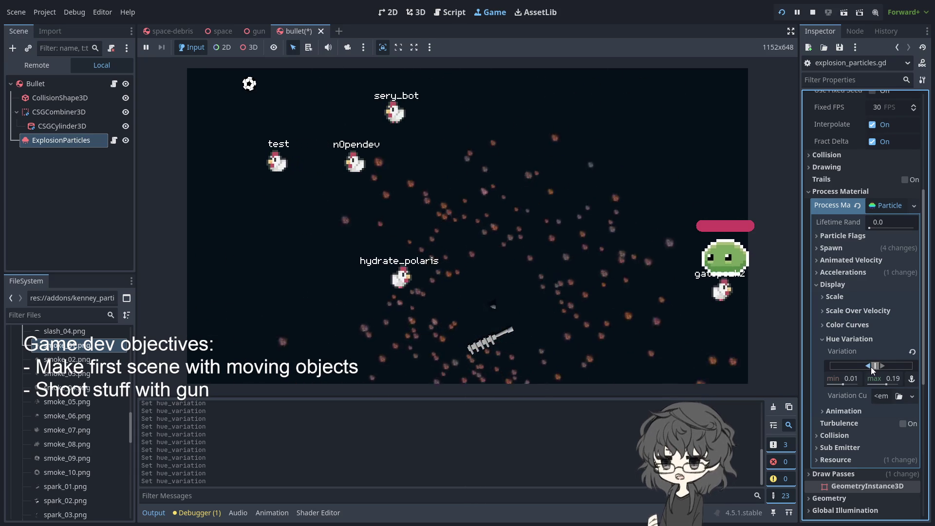
left_click_drag(885, 368, 875, 367)
left_click(741, 323)
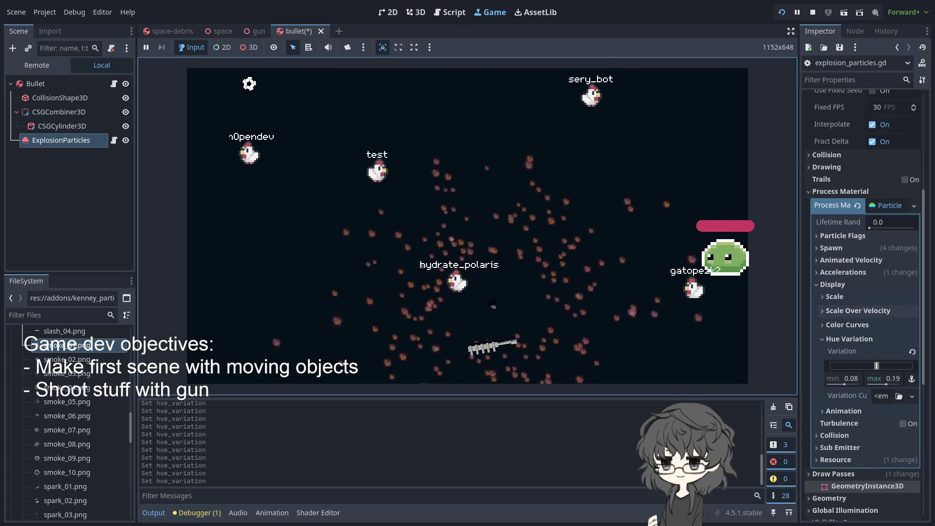
scroll(862, 292, "up", 5)
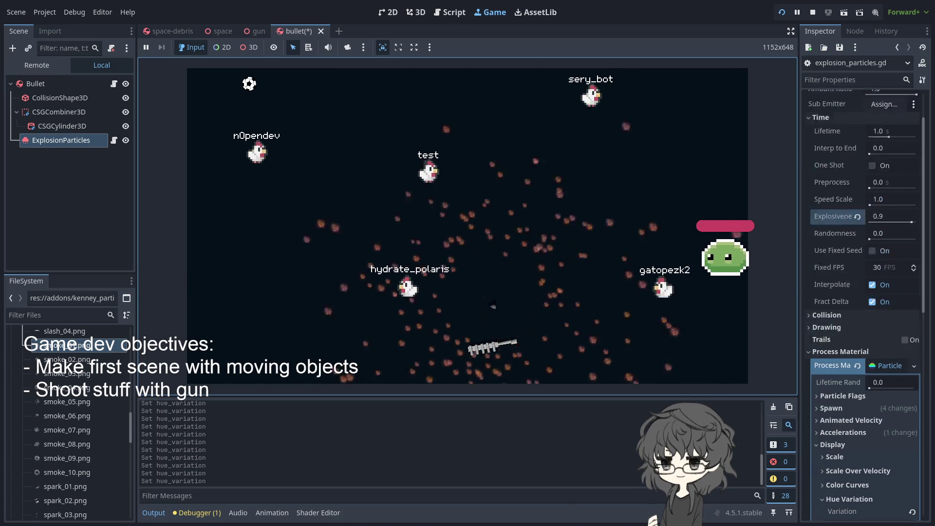
scroll(862, 219, "down", 8)
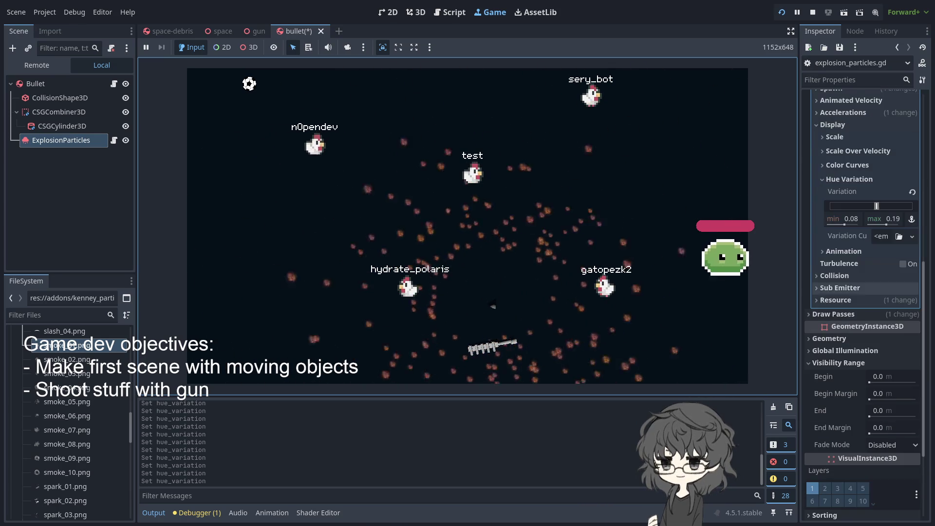
scroll(862, 219, "up", 2)
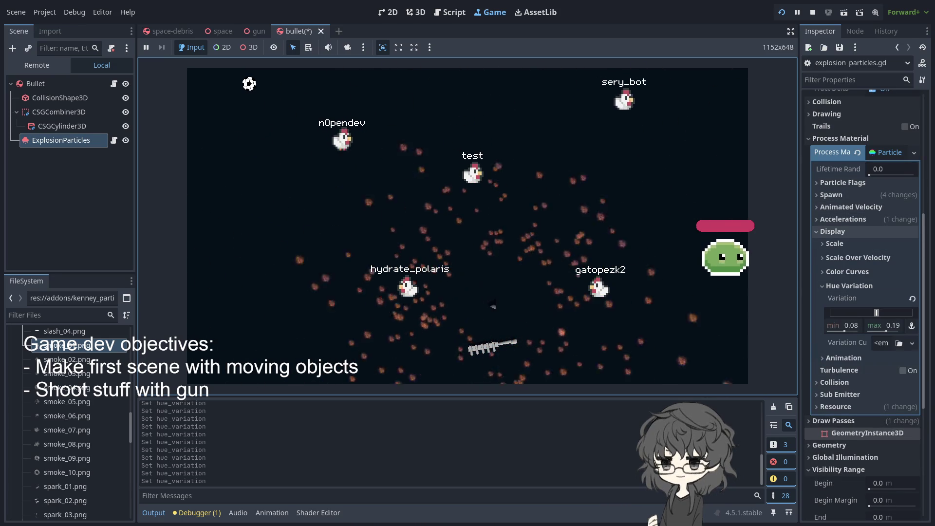
left_click(492, 305)
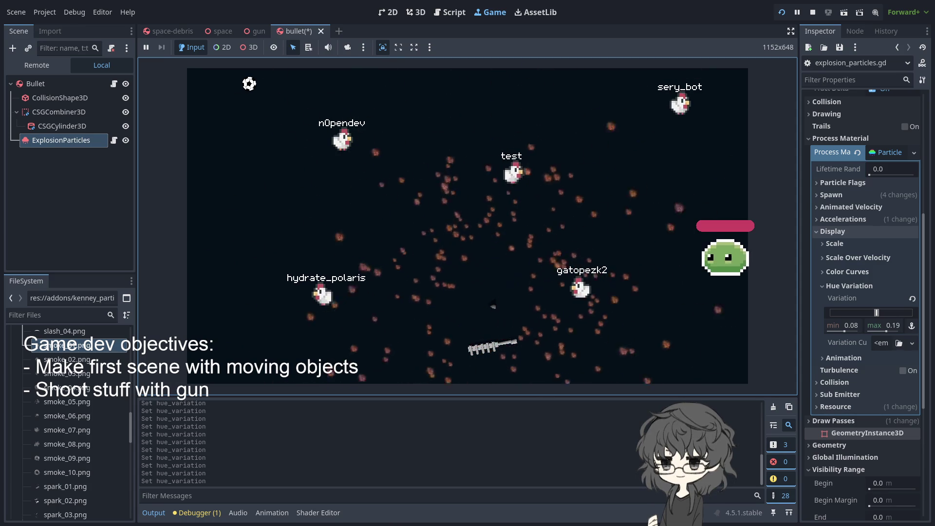
left_click(844, 207)
left_click(845, 207)
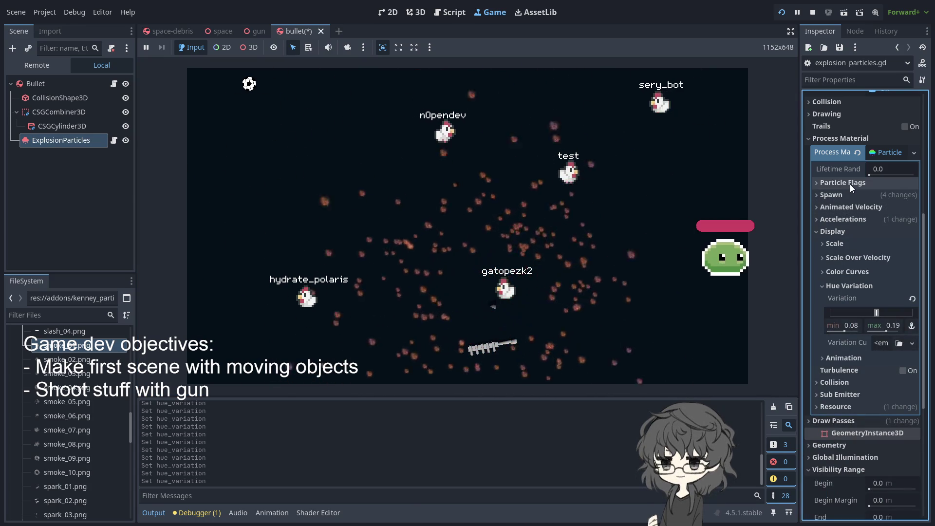
left_click(832, 232)
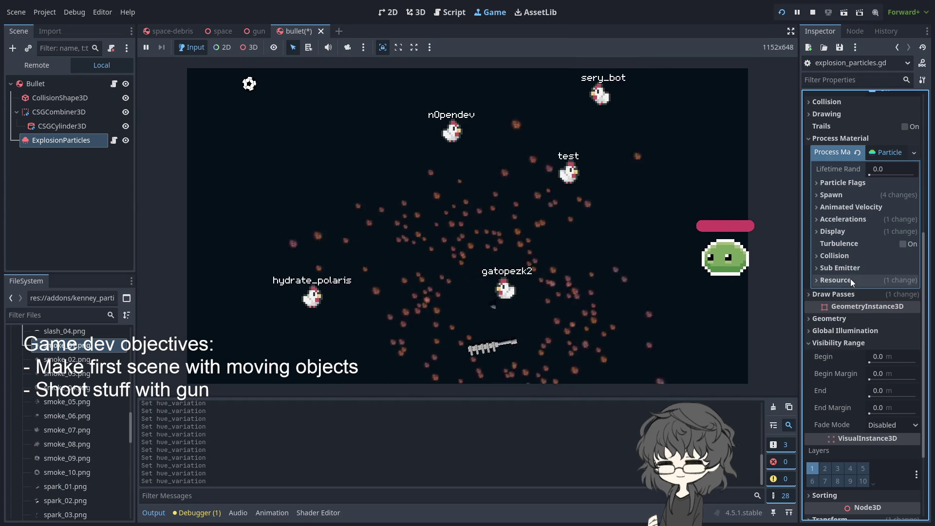